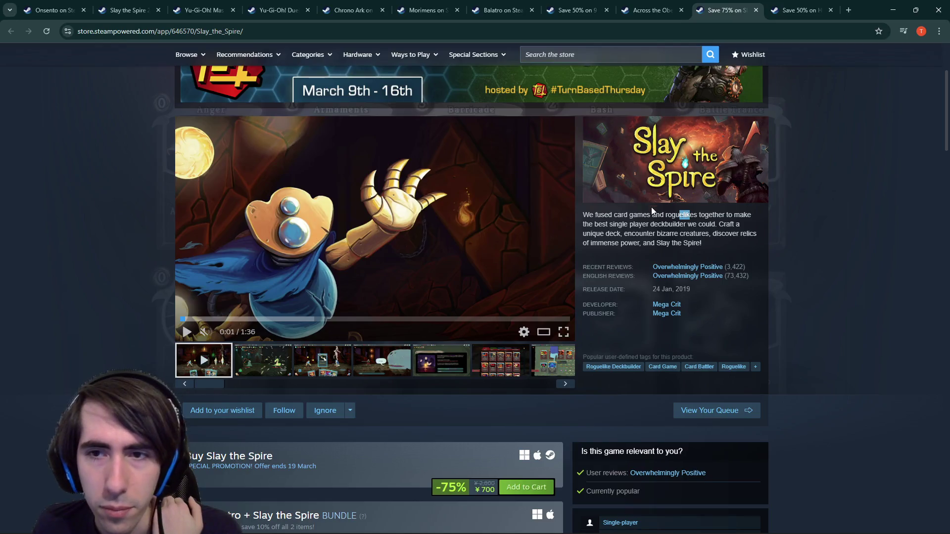
- Skim the Slay the Spire and He is Coming pages, then read the Yu-Gi-Oh! Master Duel description
mouse_move(718, 224)
mouse_down()
mouse_move(707, 244)
mouse_move(653, 237)
mouse_move(757, 245)
mouse_move(654, 244)
mouse_up()
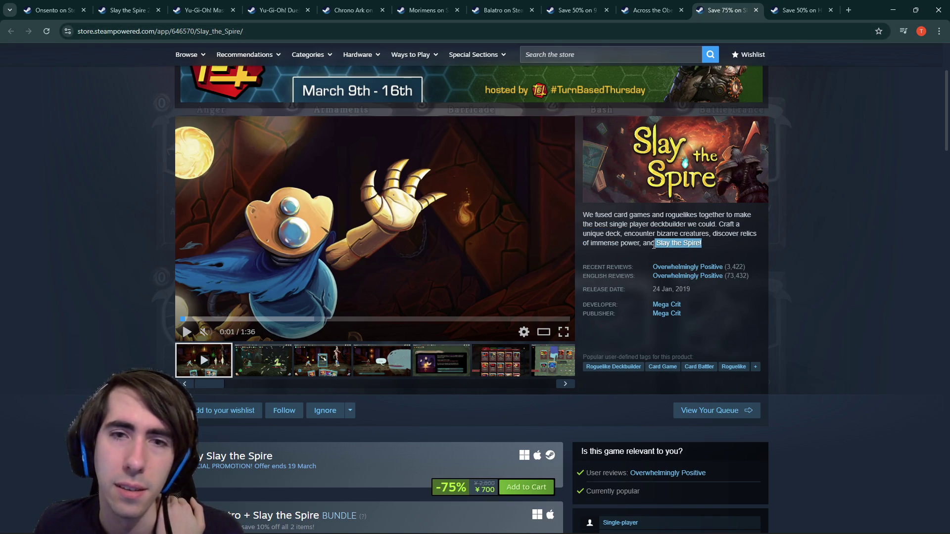
click(779, 7)
key(ctrl+shift+Tab)
key(ctrl+shift+Tab)
key(ctrl+shift+Tab)
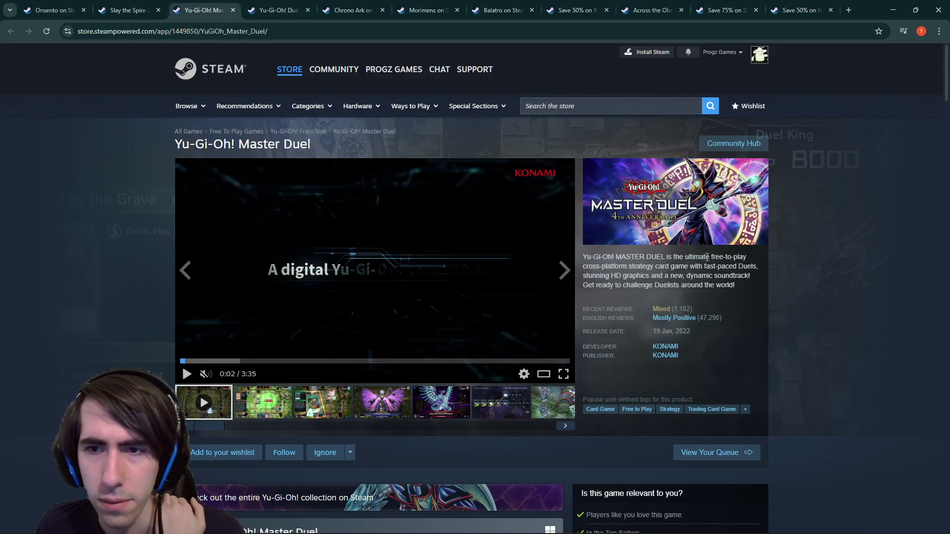
mouse_move(684, 257)
mouse_down()
mouse_move(716, 267)
mouse_move(619, 267)
mouse_move(687, 266)
mouse_move(700, 276)
mouse_move(733, 264)
mouse_move(700, 275)
mouse_up()
click(674, 261)
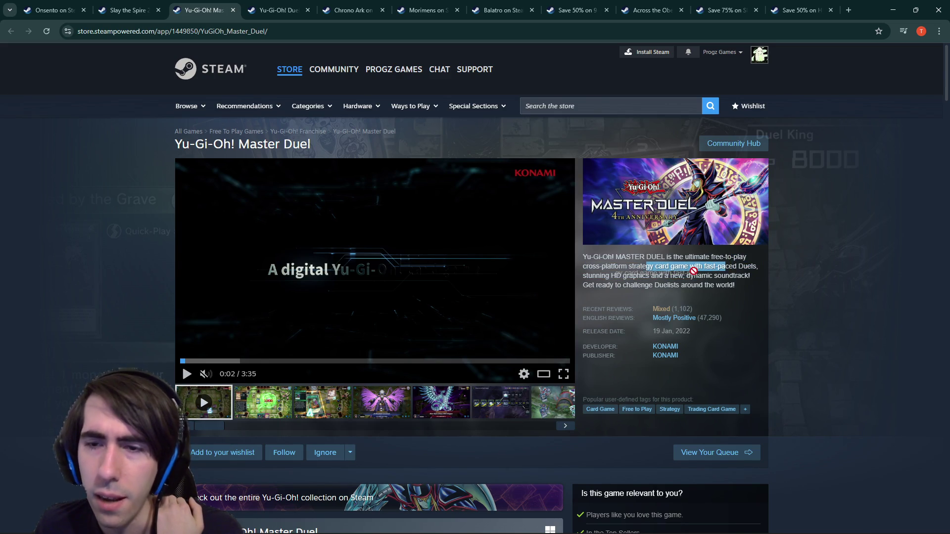
- Read through the full Yu-Gi-Oh! Master Duel store description
click(702, 273)
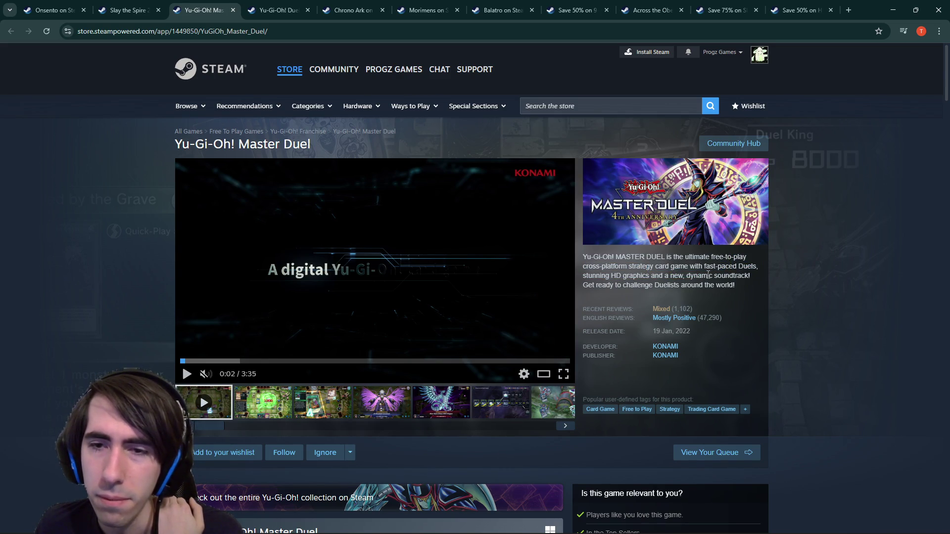
drag(736, 286, 595, 257)
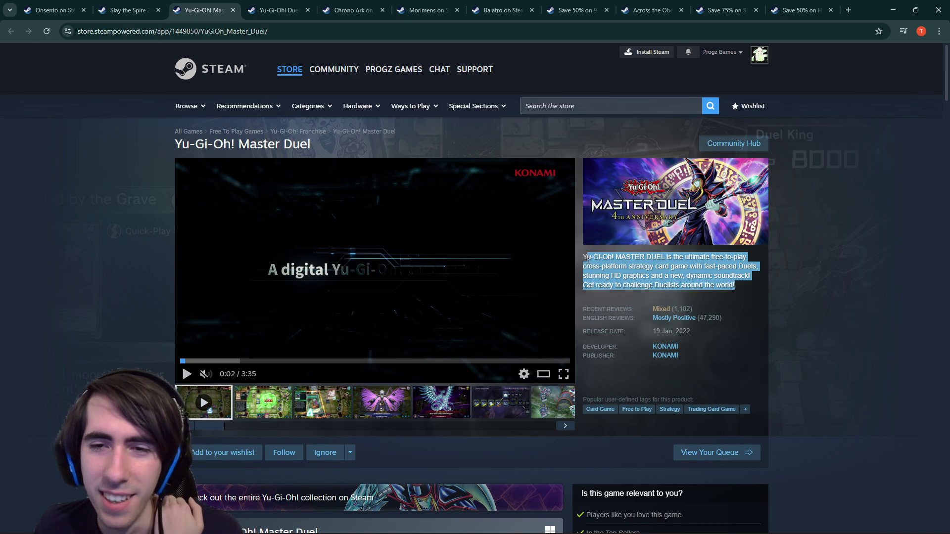
click(585, 256)
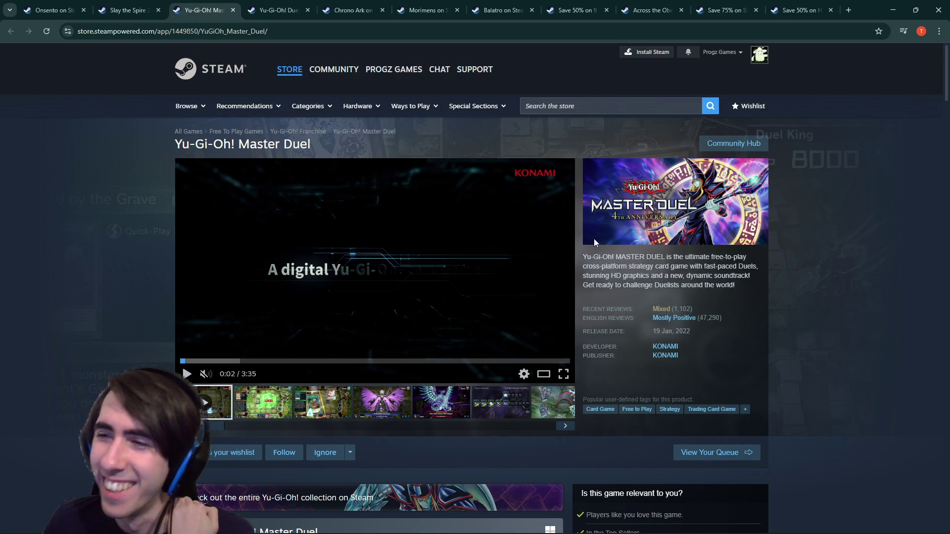
scroll(630, 260, down, 3)
scroll(639, 223, up, 1)
scroll(639, 223, up, 1)
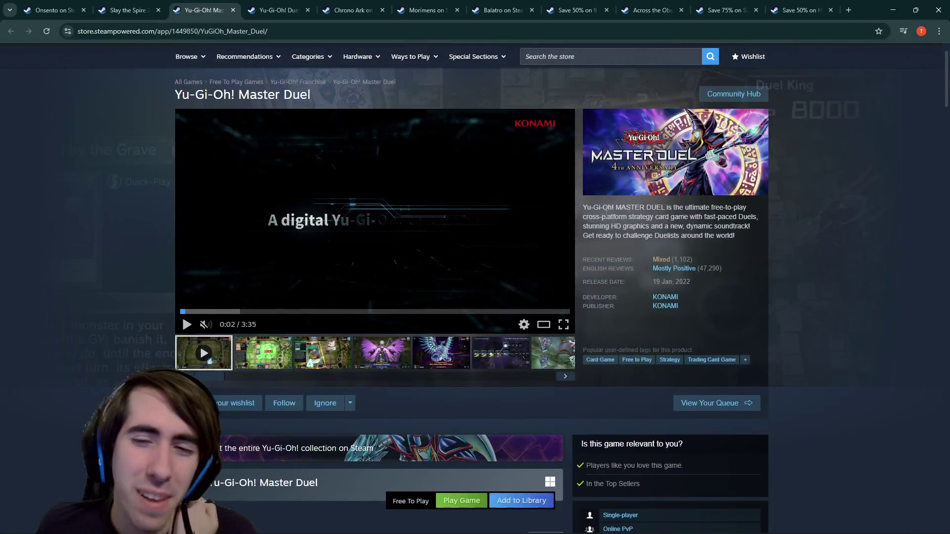
- Read the Yu-Gi-Oh! Duel Links description, comparing it against Master Duel's
click(277, 10)
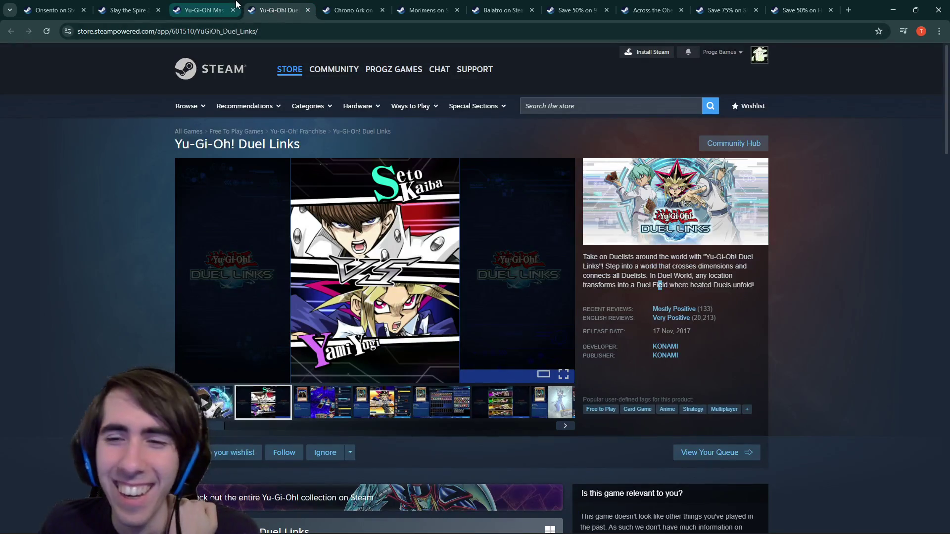
click(202, 10)
click(269, 10)
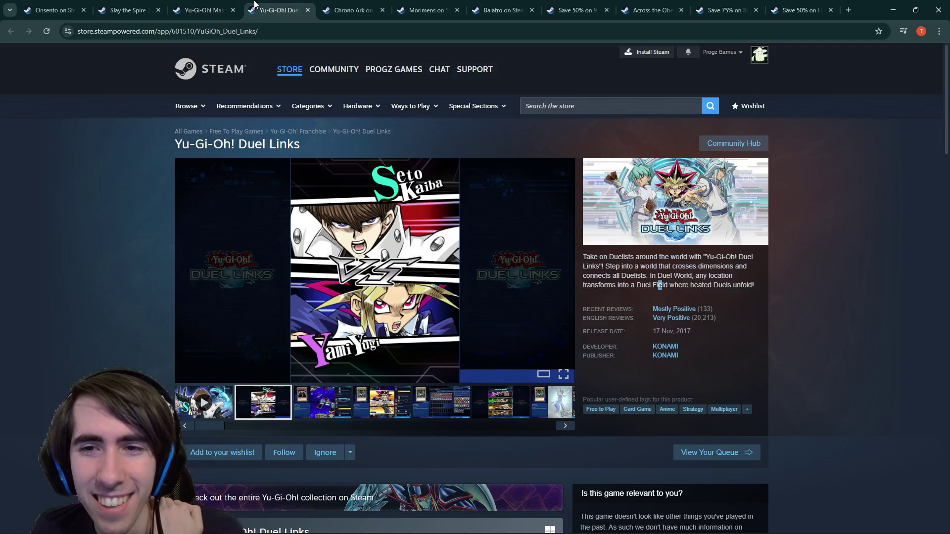
drag(661, 259, 673, 277)
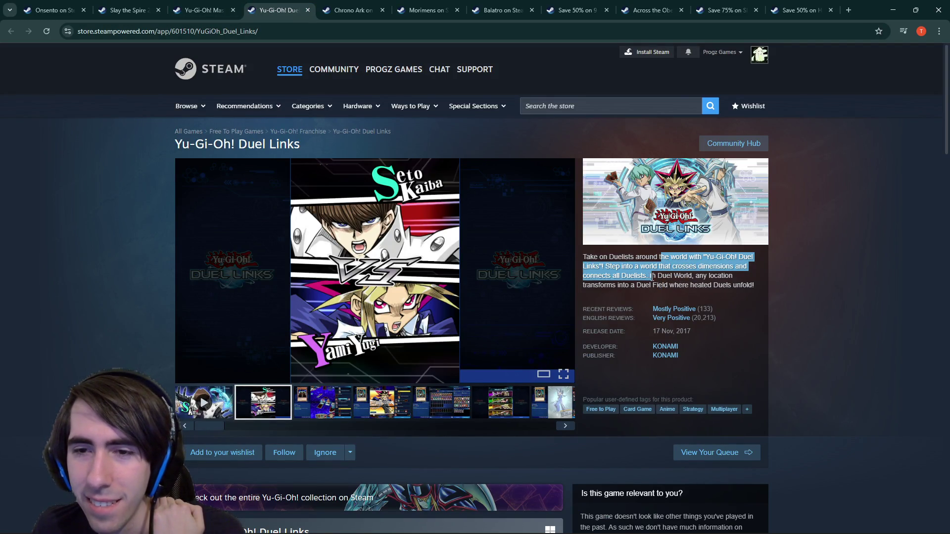
drag(690, 284, 698, 286)
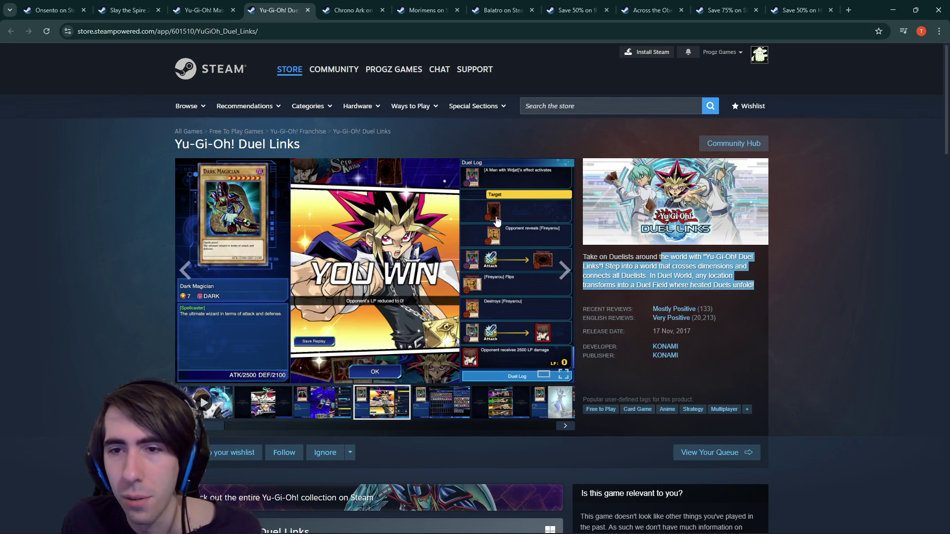
click(670, 262)
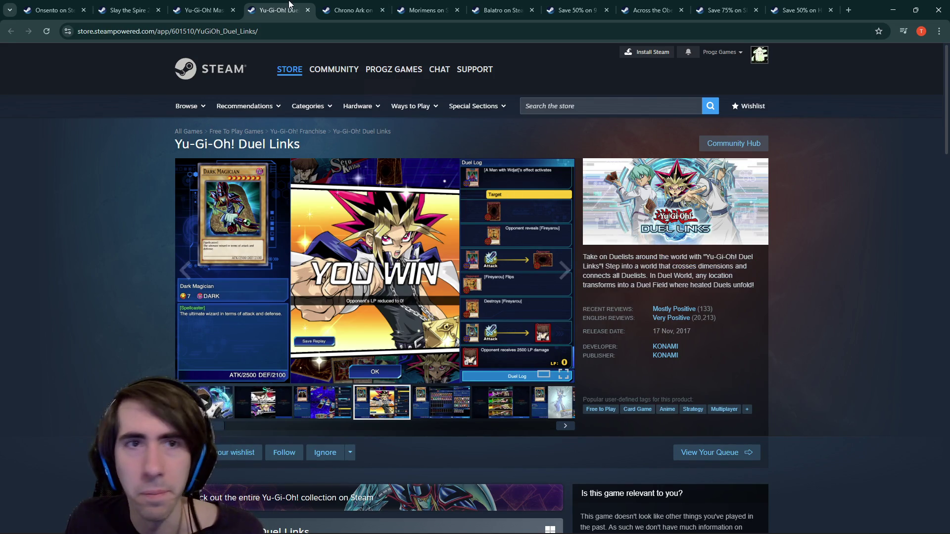
click(202, 10)
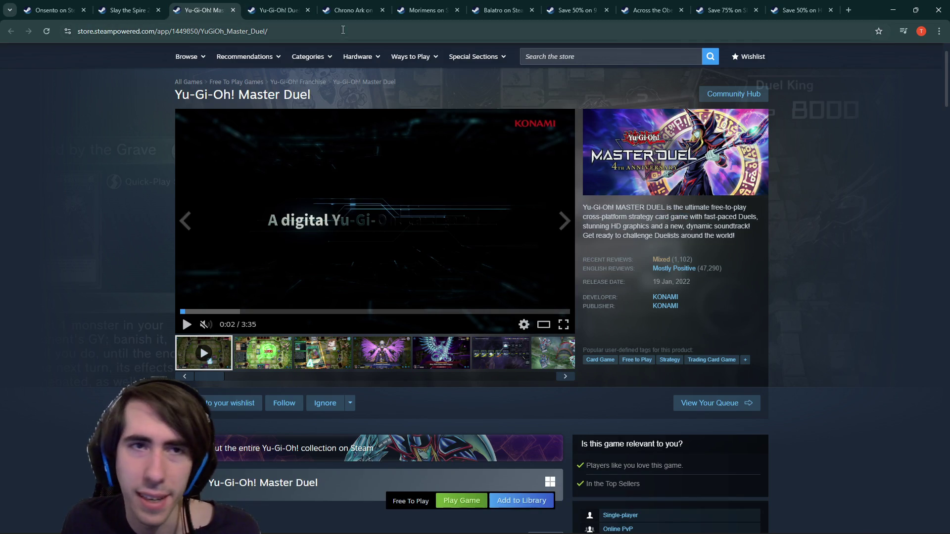
click(282, 4)
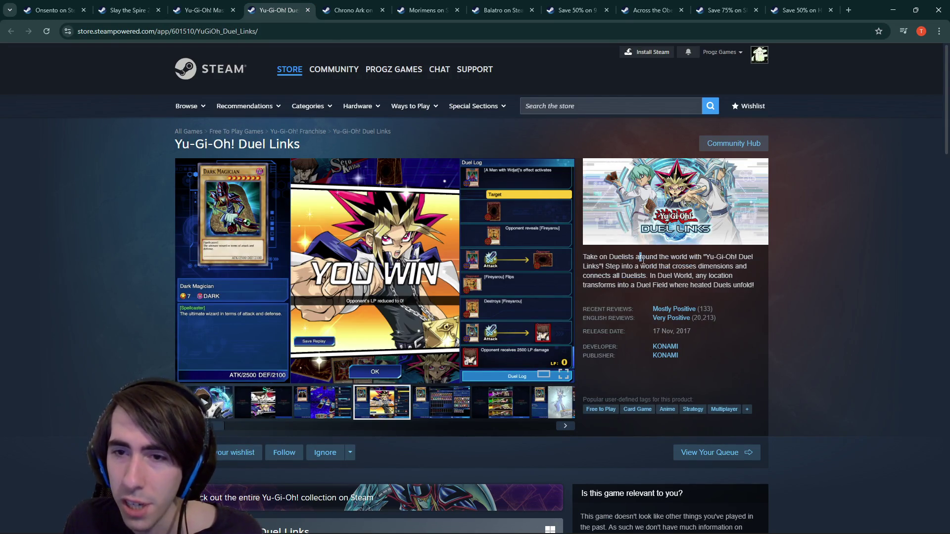
drag(639, 257, 672, 286)
mouse_move(755, 288)
mouse_down()
mouse_move(765, 291)
mouse_move(610, 257)
mouse_up()
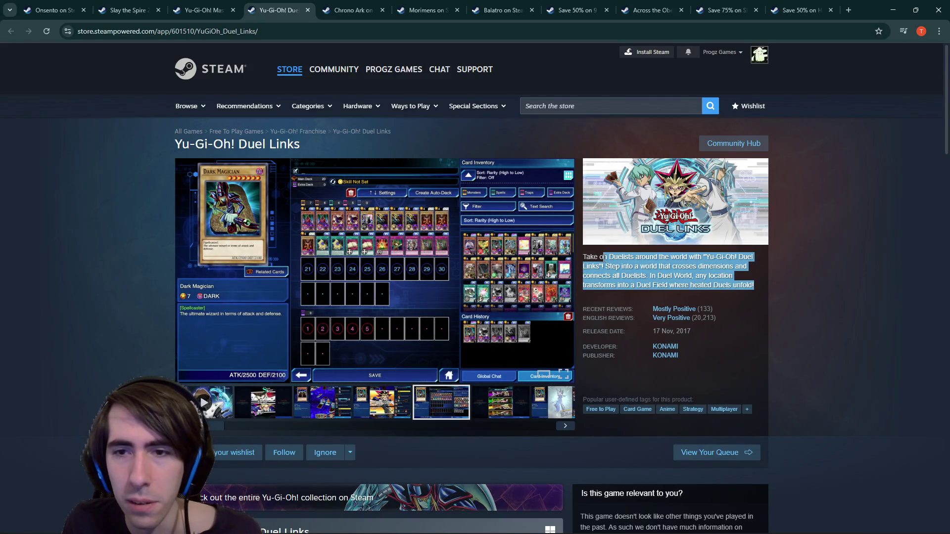
scroll(268, 261, down, 1)
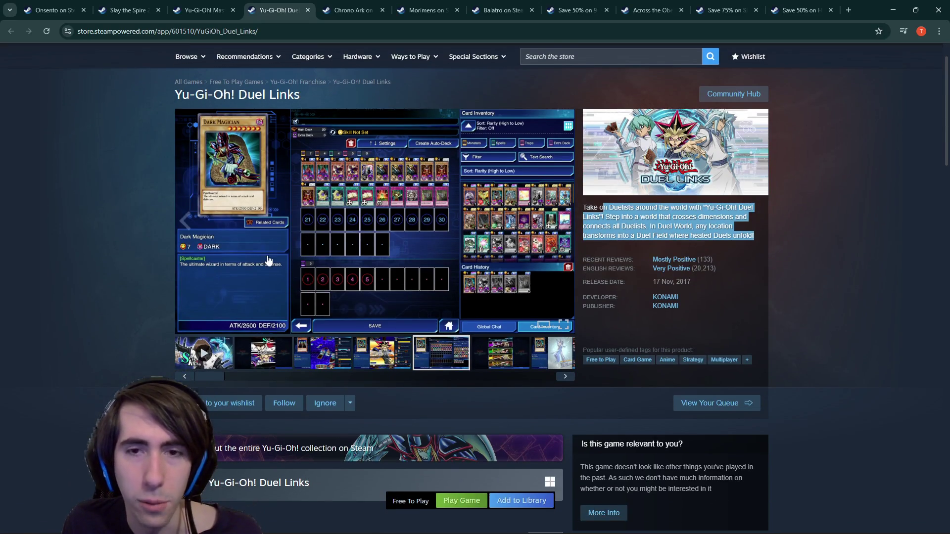
click(295, 349)
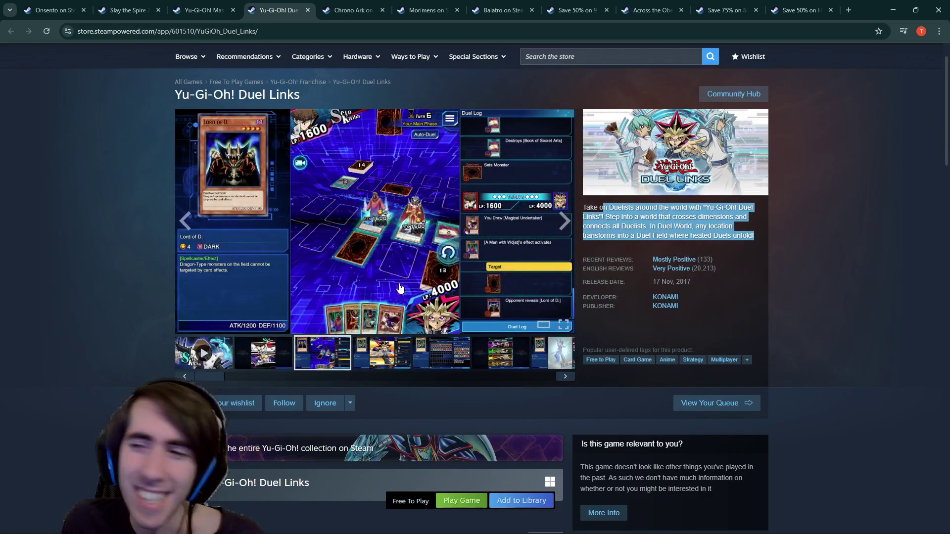
click(396, 354)
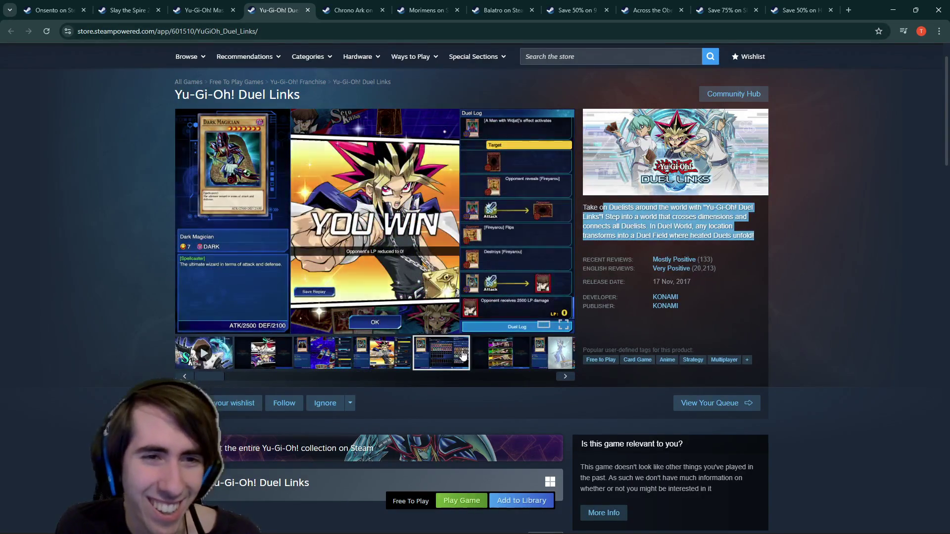
click(246, 366)
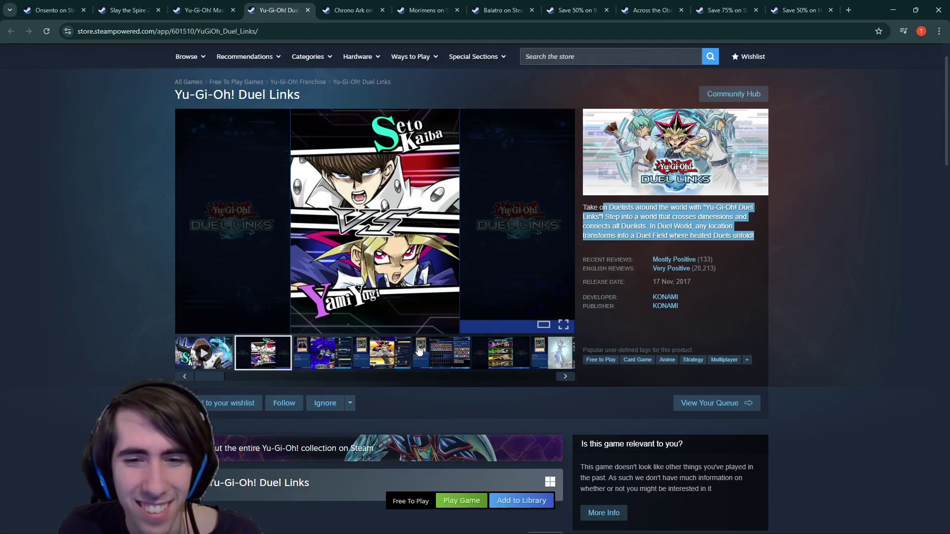
click(399, 352)
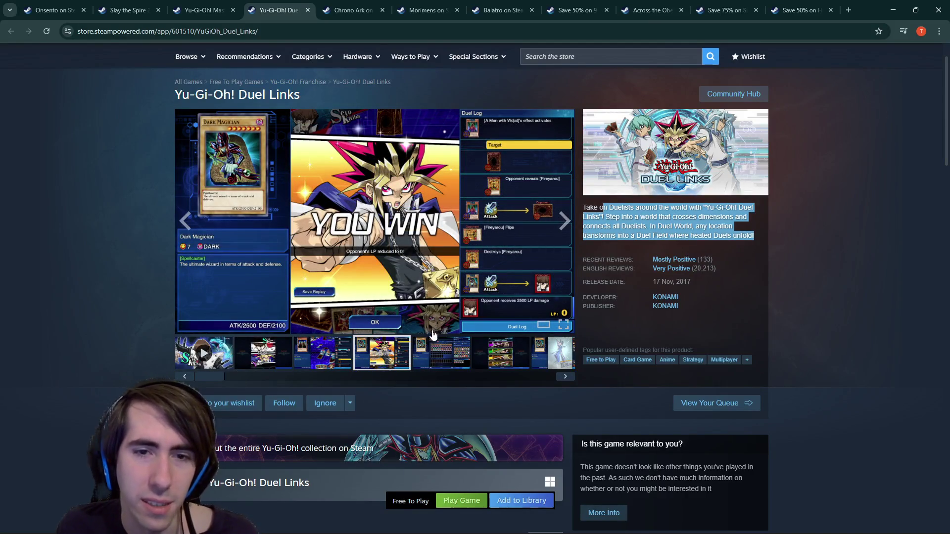
click(403, 352)
click(428, 363)
click(398, 357)
click(429, 361)
click(399, 358)
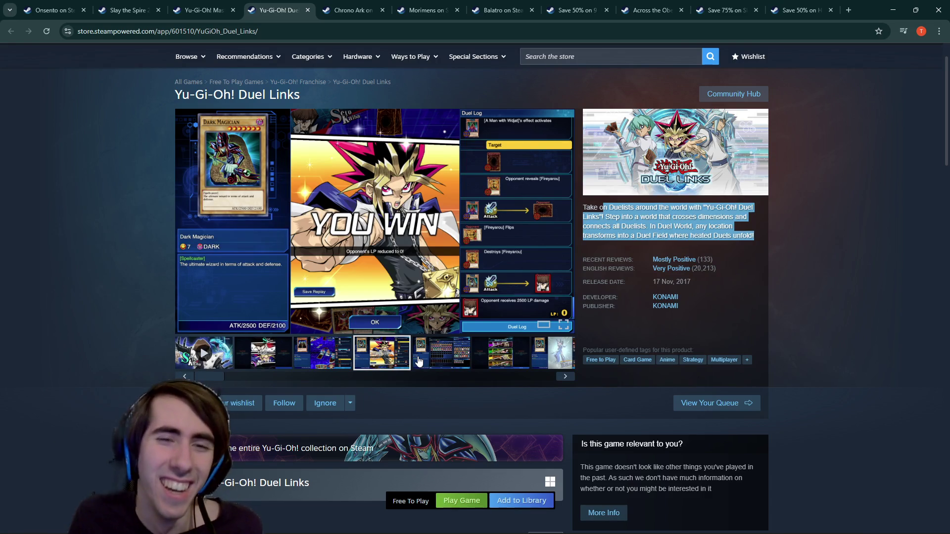
click(297, 355)
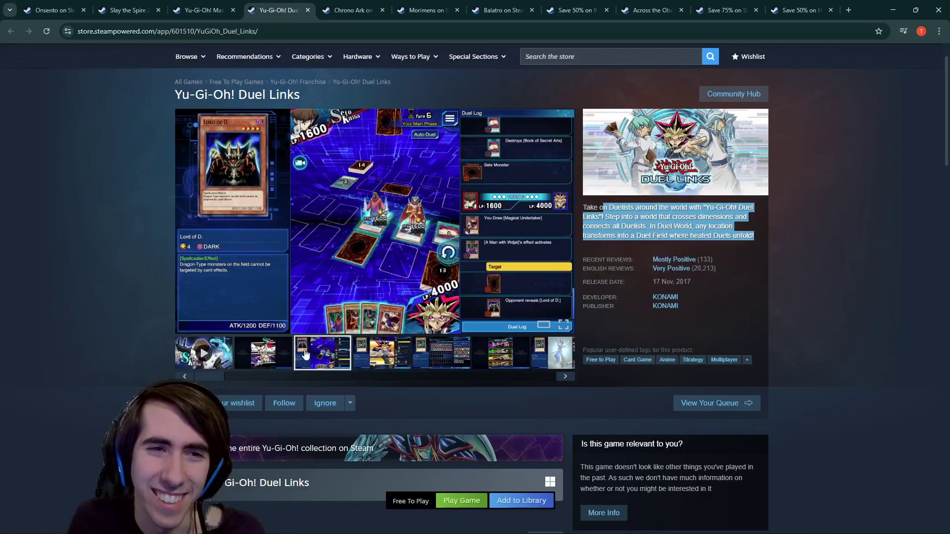
click(388, 354)
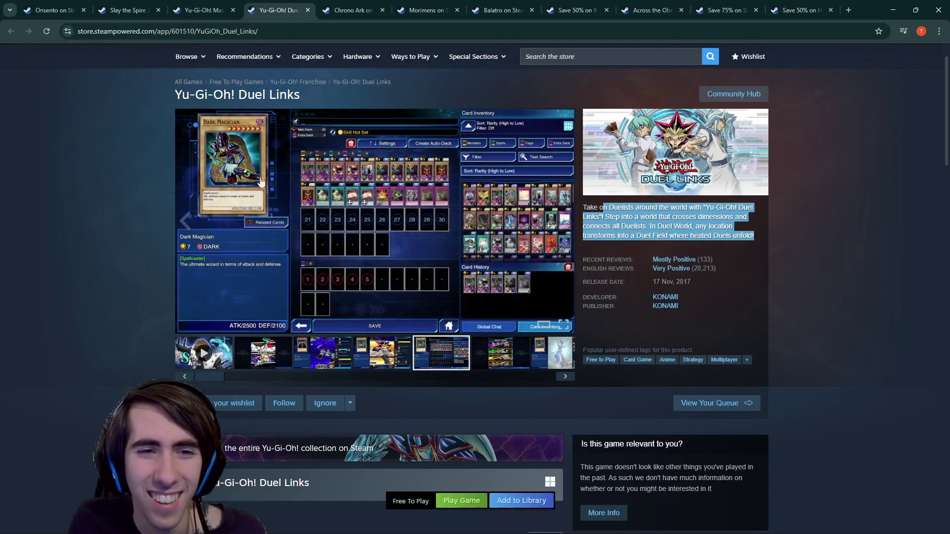
click(478, 351)
click(566, 378)
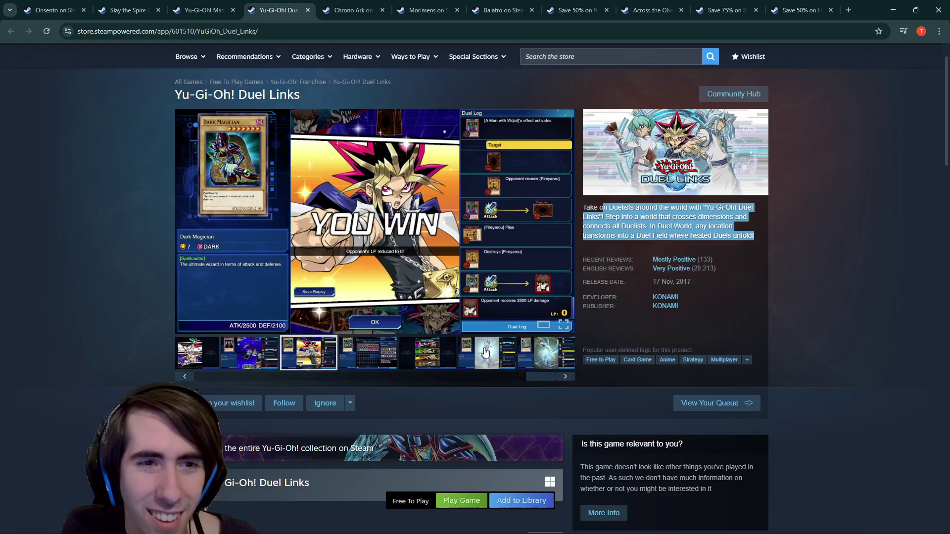
click(484, 352)
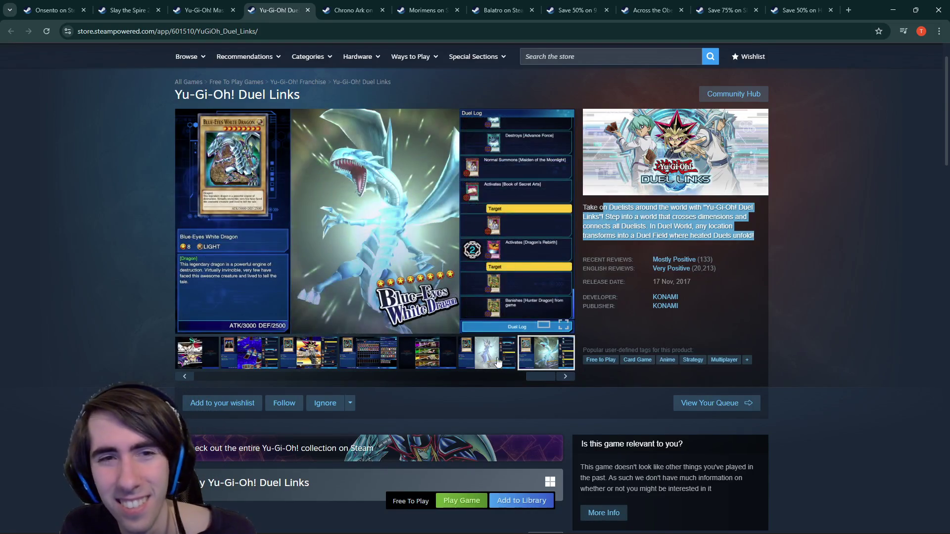
click(308, 352)
click(249, 352)
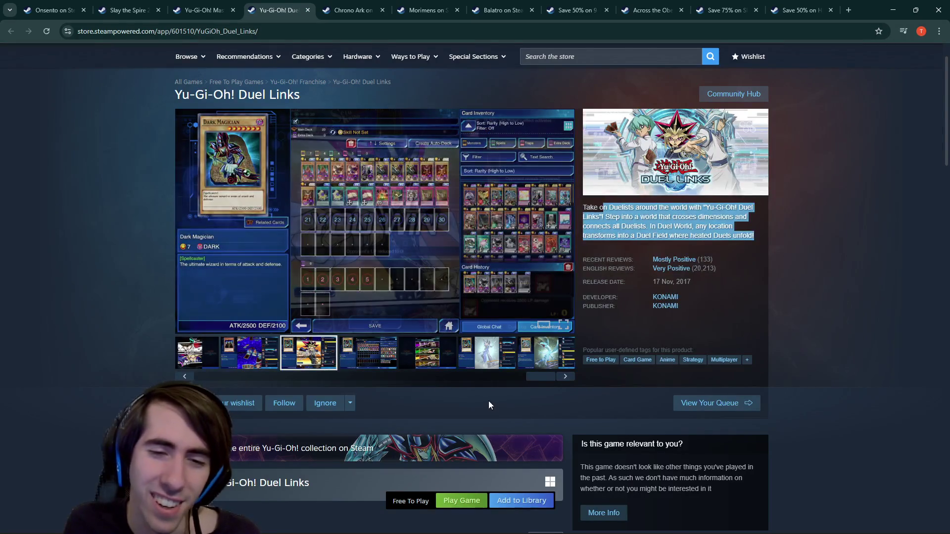
click(479, 382)
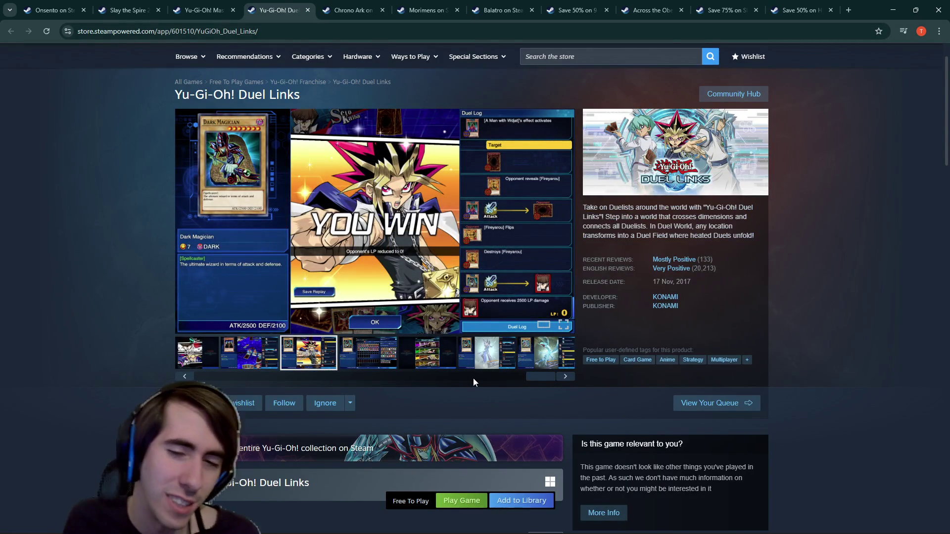
drag(468, 376, 209, 376)
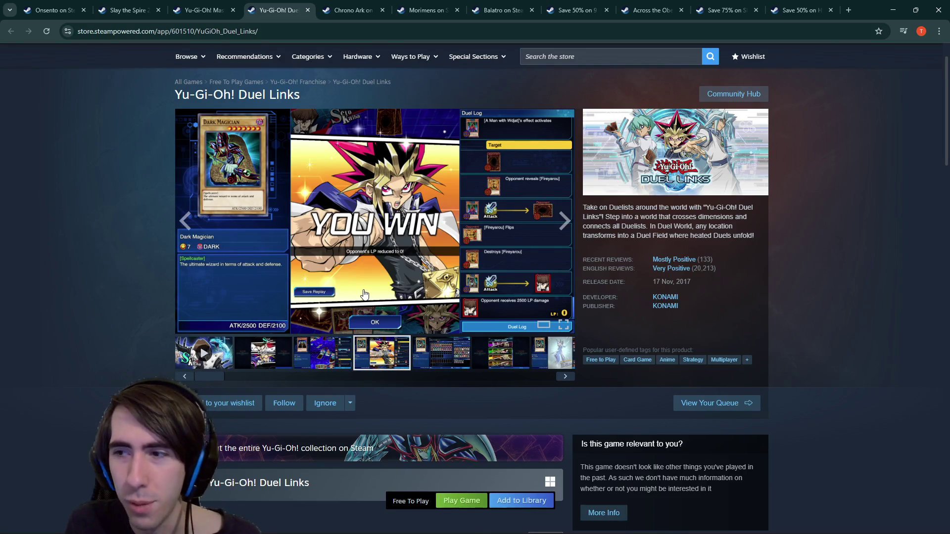
scroll(352, 299, down, 1)
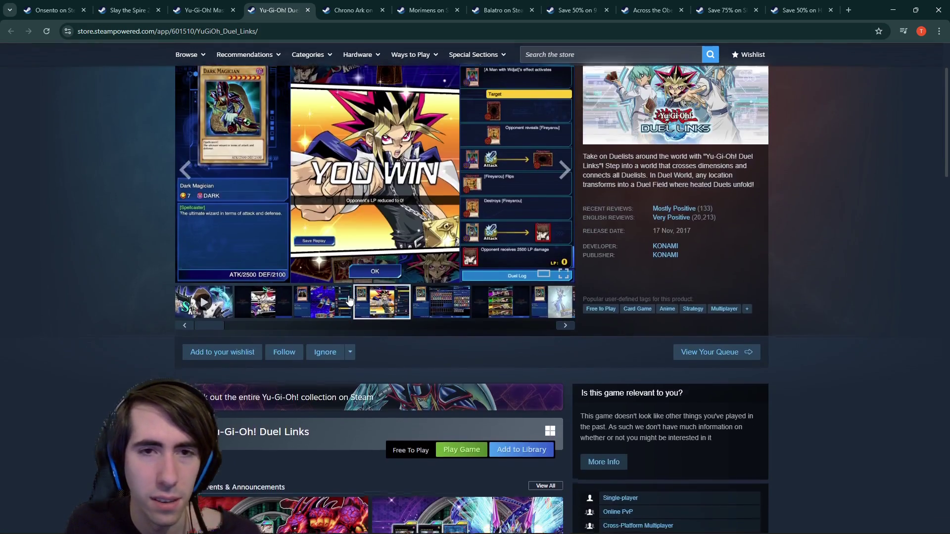
scroll(349, 300, down, 5)
click(206, 9)
click(153, 6)
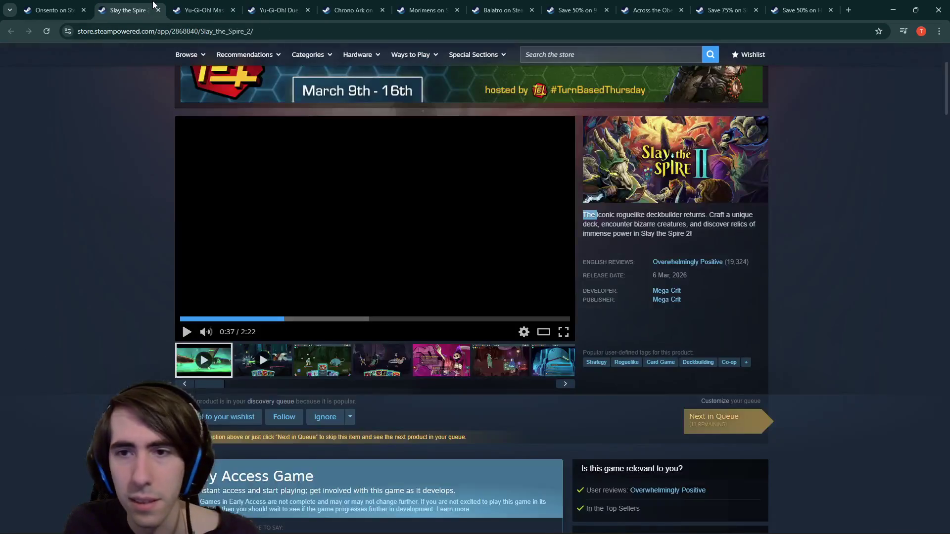
- Open RACCOIN's store page from Onsento's More Like This list
click(81, 9)
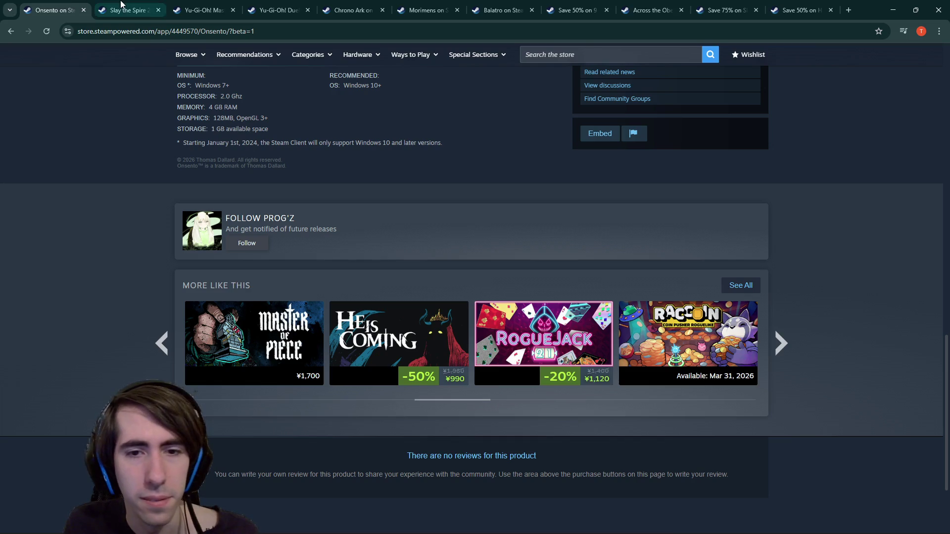
scroll(445, 198, down, 1)
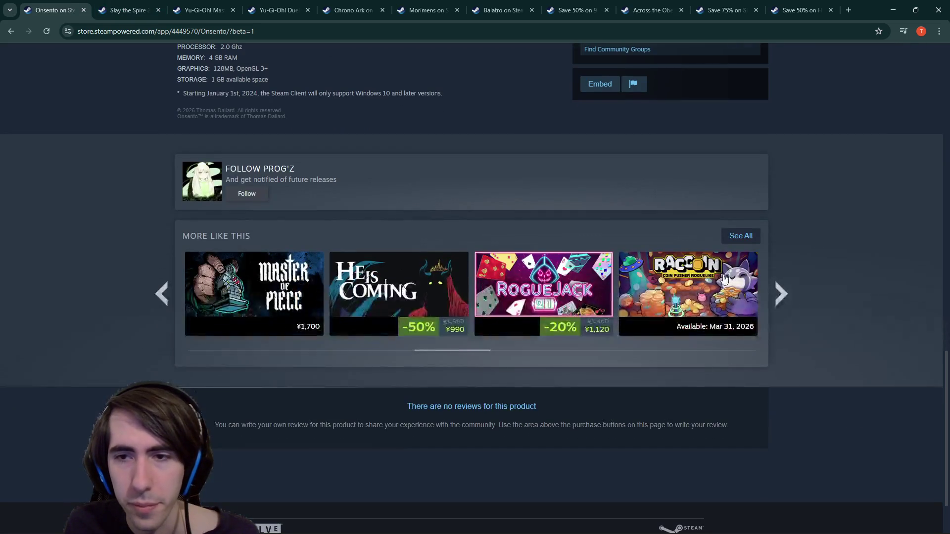
middle_click(692, 279)
key(ctrl+Tab)
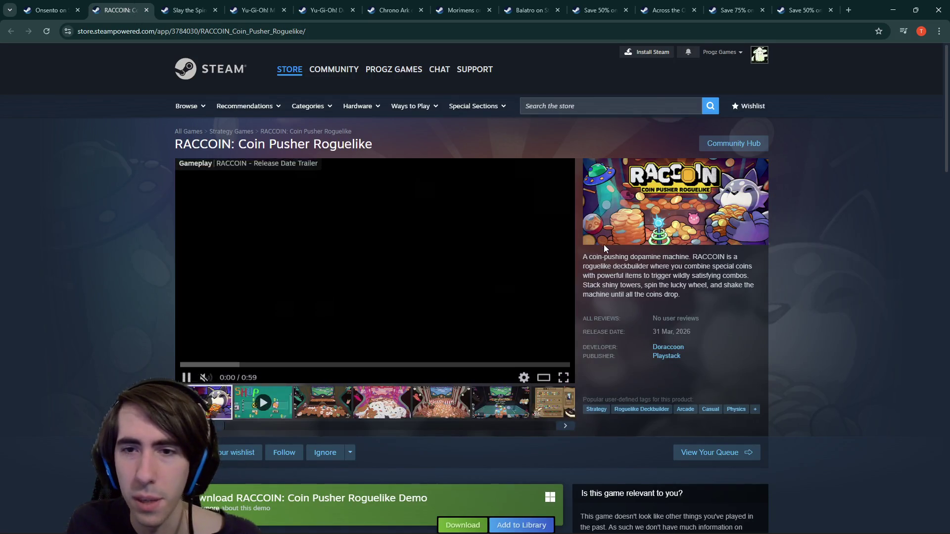
- Pause RACCOIN's live broadcast and read its description
scroll(538, 346, down, 3)
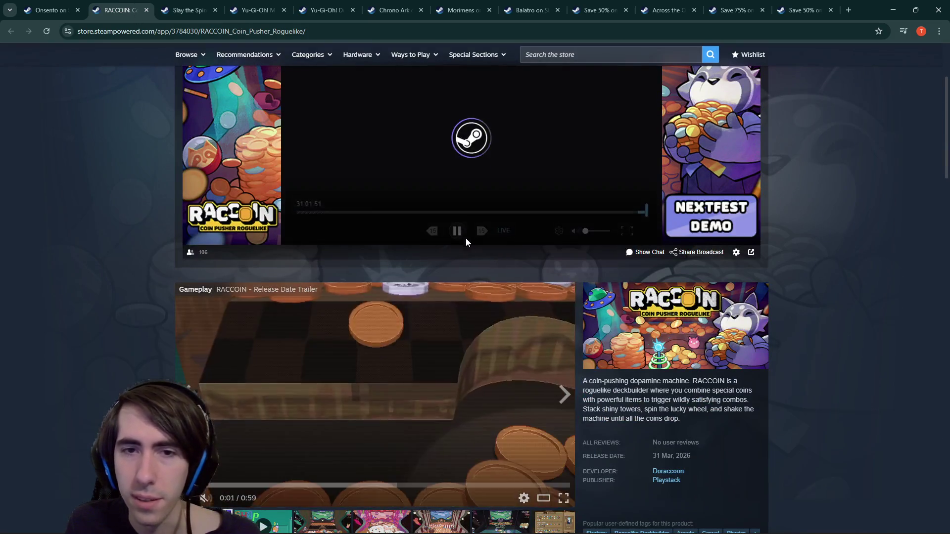
scroll(467, 245, down, 1)
click(456, 179)
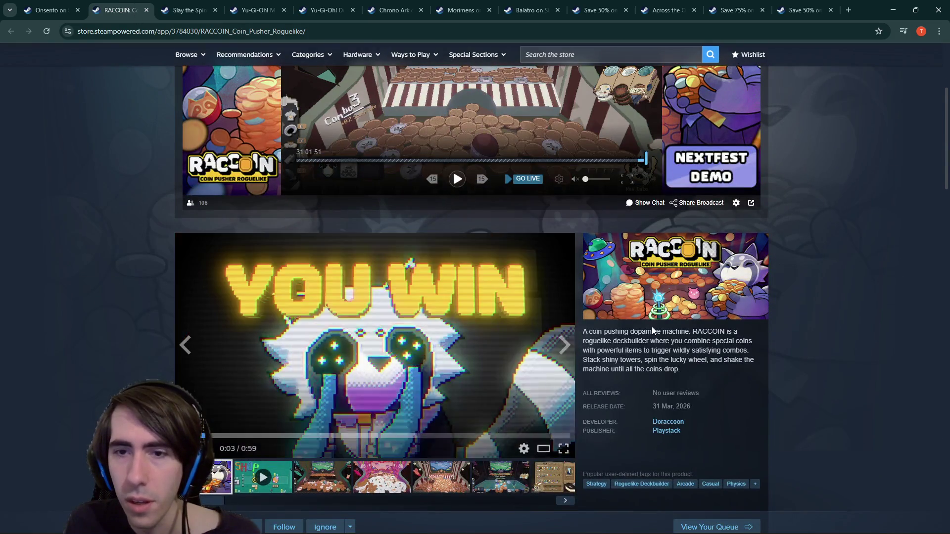
scroll(652, 327, down, 2)
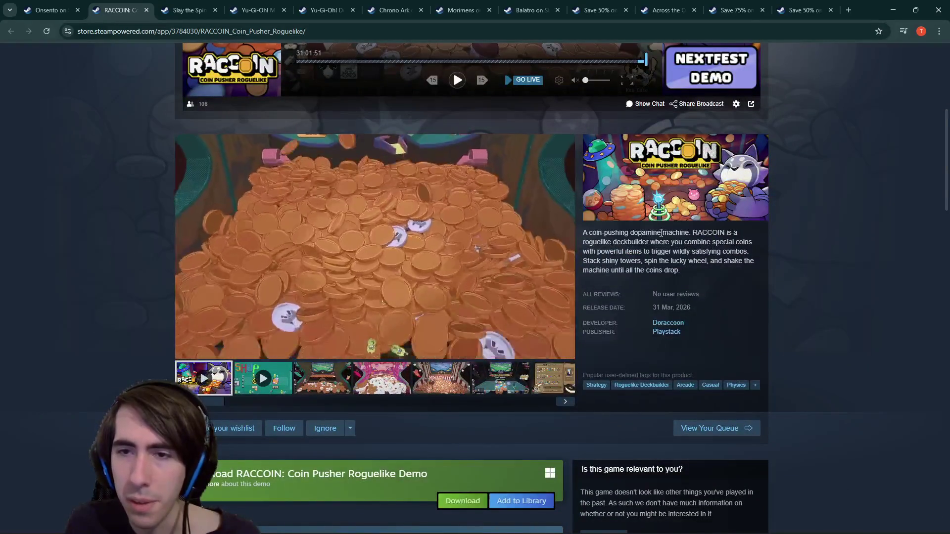
drag(659, 233, 590, 234)
click(591, 235)
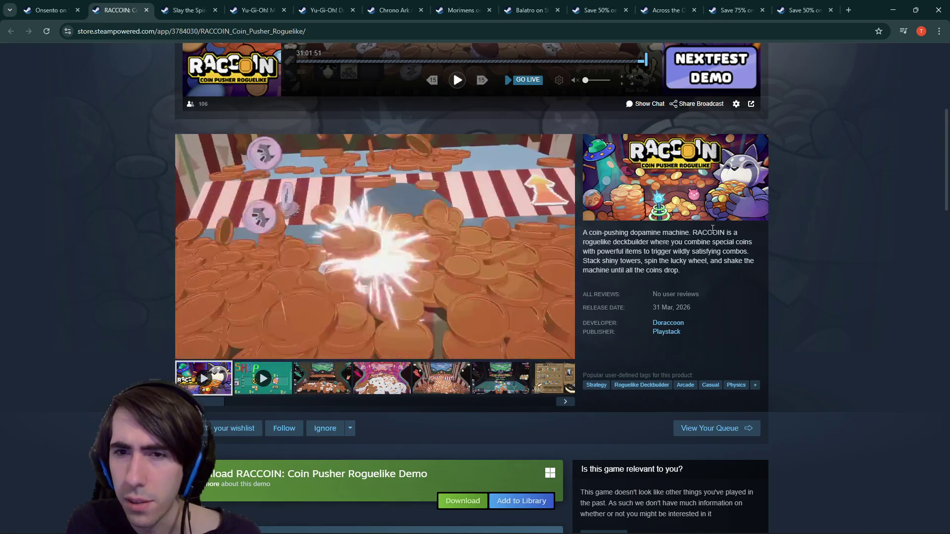
mouse_move(693, 296)
mouse_down()
mouse_move(660, 296)
mouse_move(701, 308)
mouse_up()
- Open Lobotomy Corporation from RACCOIN's similar-games list and switch to it
scroll(671, 343, down, 15)
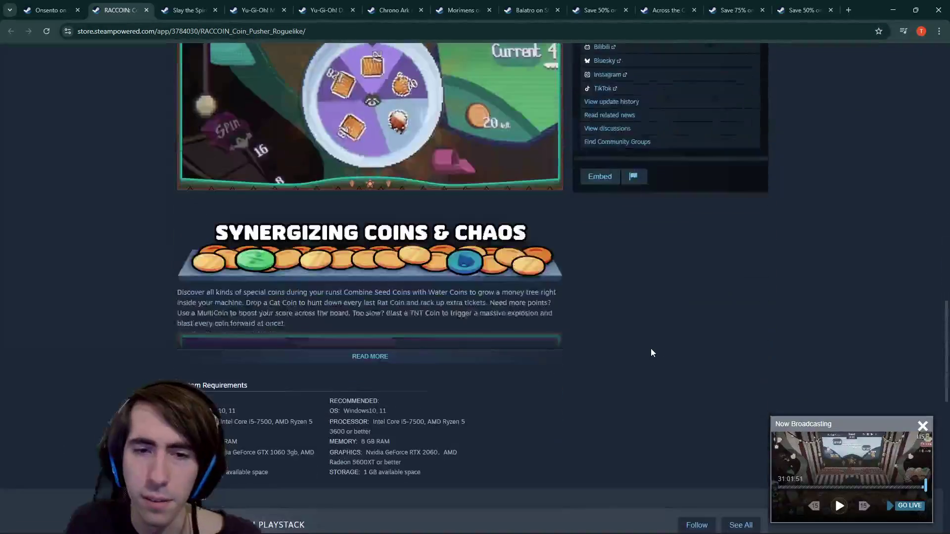
scroll(651, 349, down, 7)
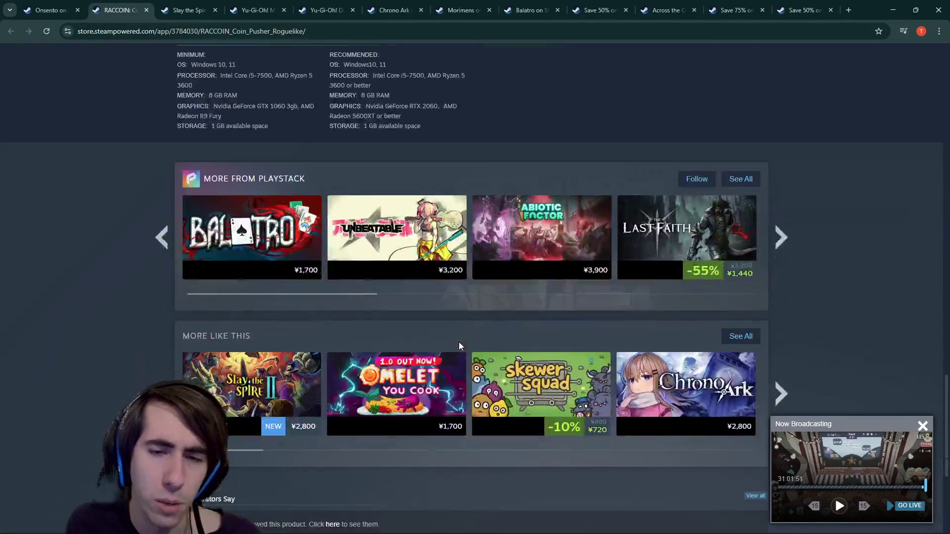
scroll(480, 346, down, 2)
click(781, 294)
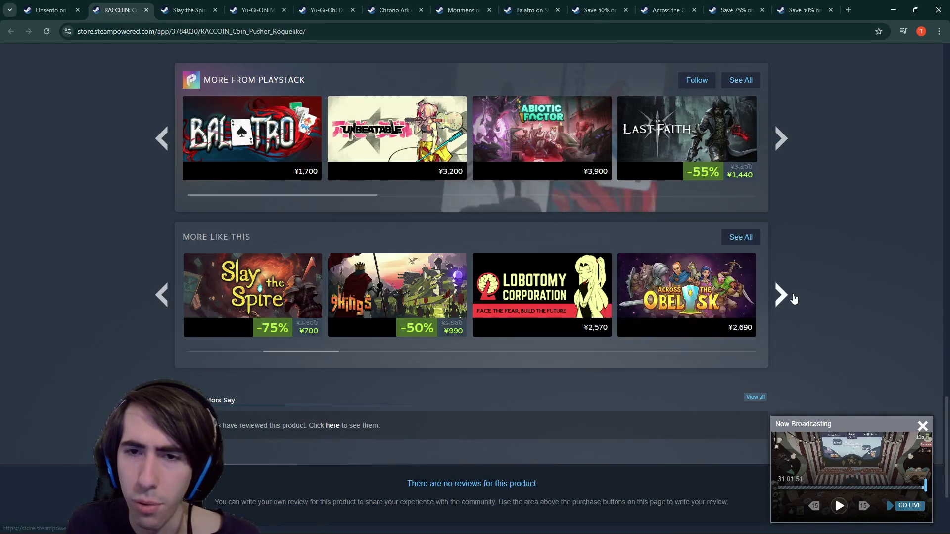
middle_click(542, 290)
click(191, 6)
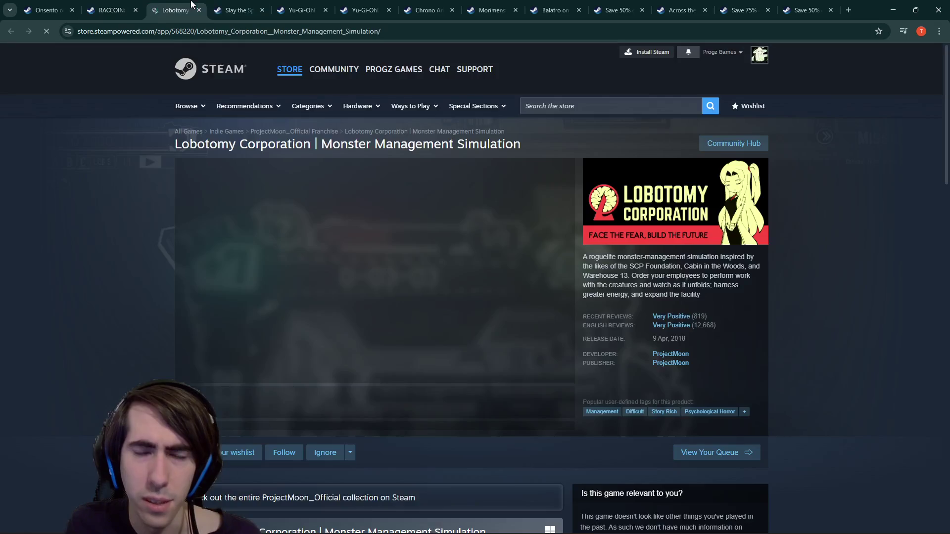
- Read the opening of Lobotomy Corporation's description
scroll(461, 324, down, 1)
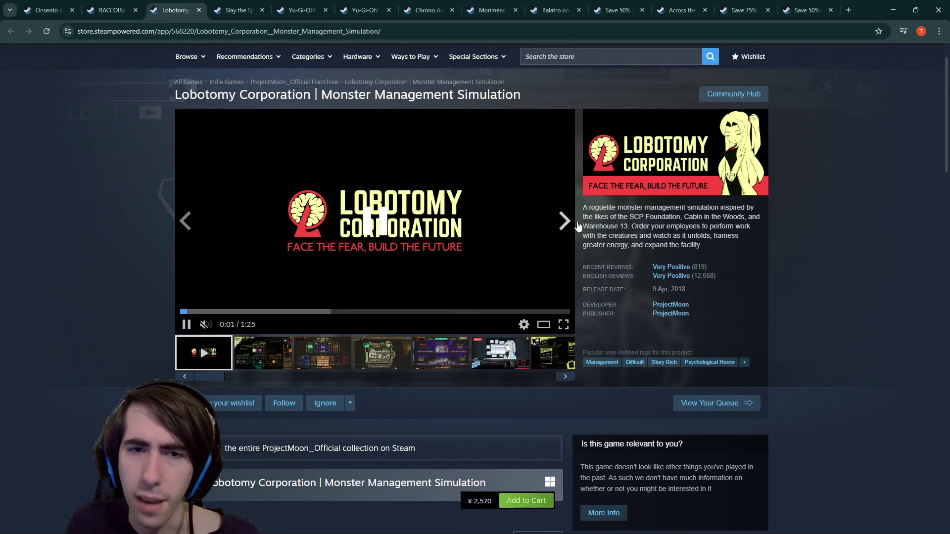
scroll(544, 193, down, 1)
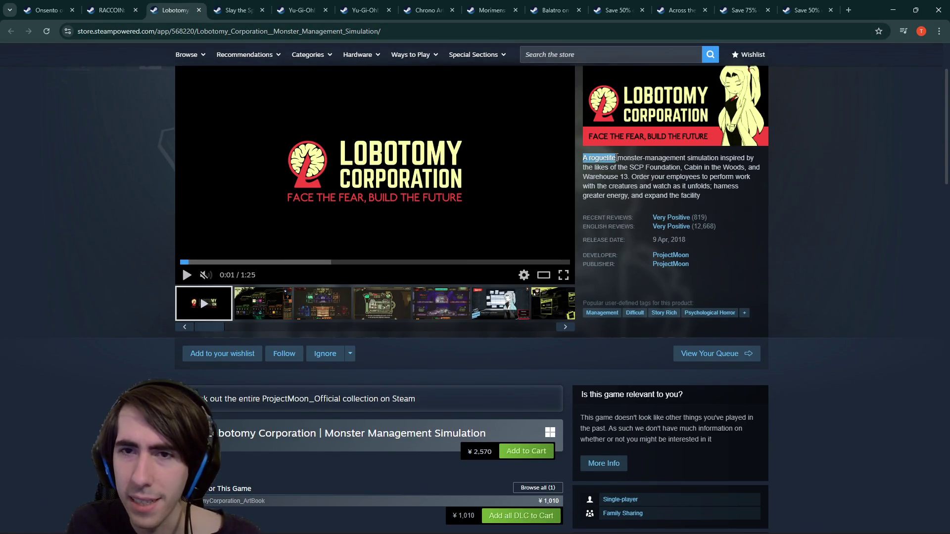
drag(683, 162, 719, 160)
click(721, 160)
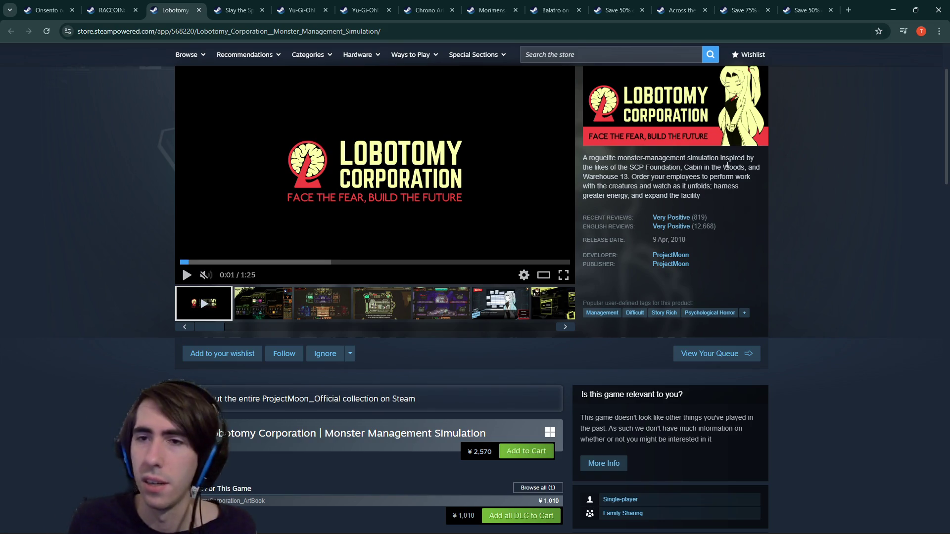
- Stop the trailer and browse Lobotomy Corporation's screenshots
click(382, 303)
click(322, 303)
click(382, 302)
click(448, 308)
click(510, 313)
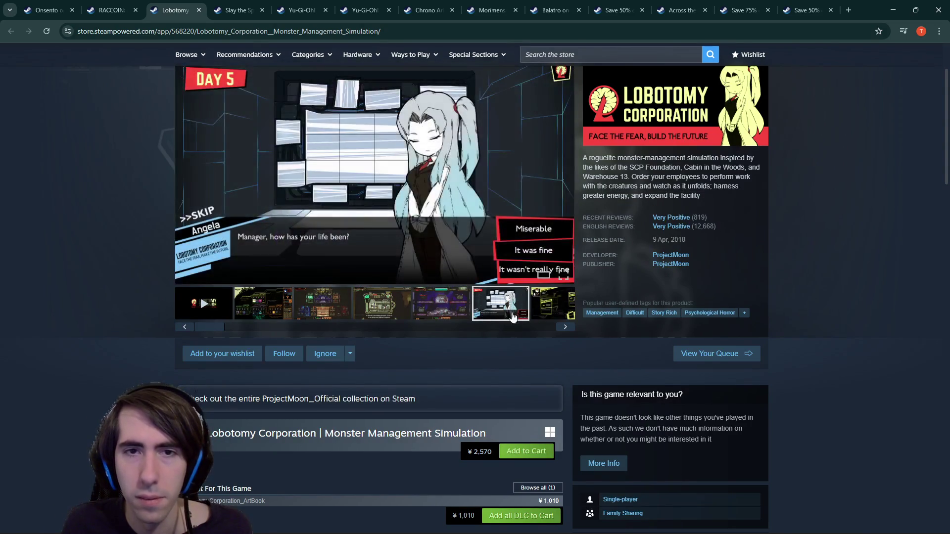
click(558, 330)
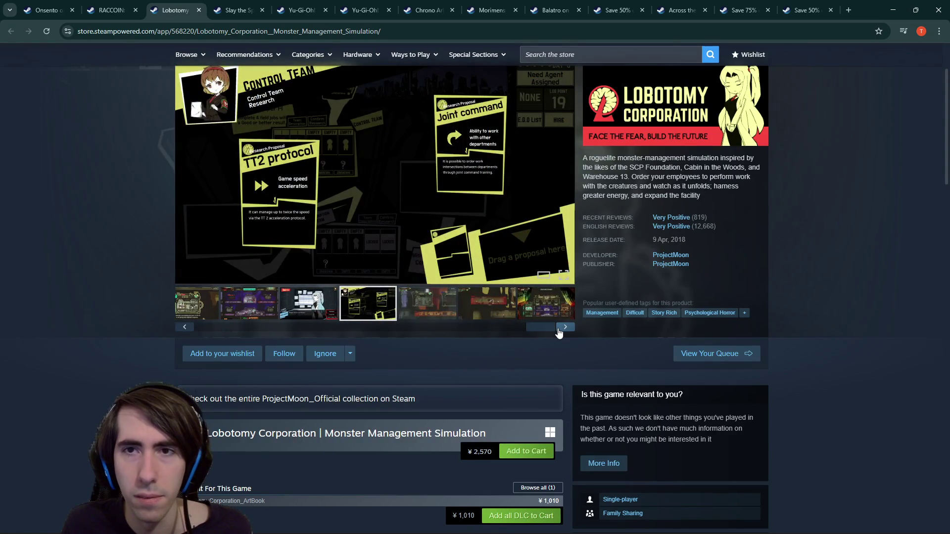
click(558, 331)
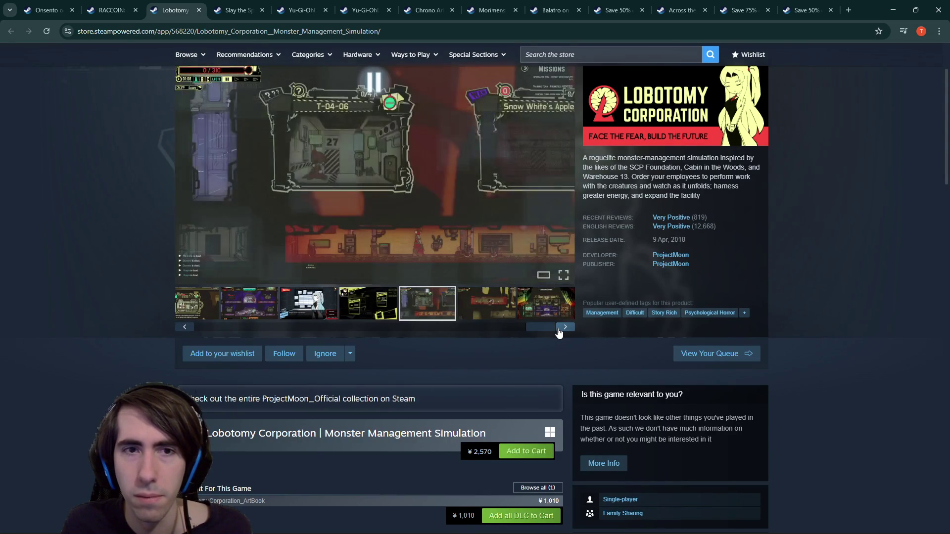
click(189, 330)
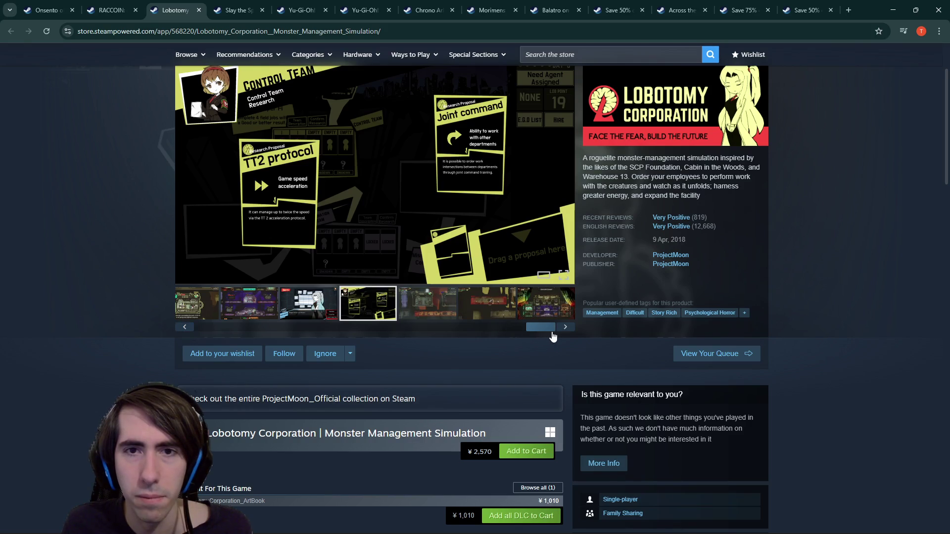
- Open Hollow Knight and Outer Wilds from More Like This, ending on Outer Wilds
scroll(503, 374, down, 6)
scroll(502, 375, up, 3)
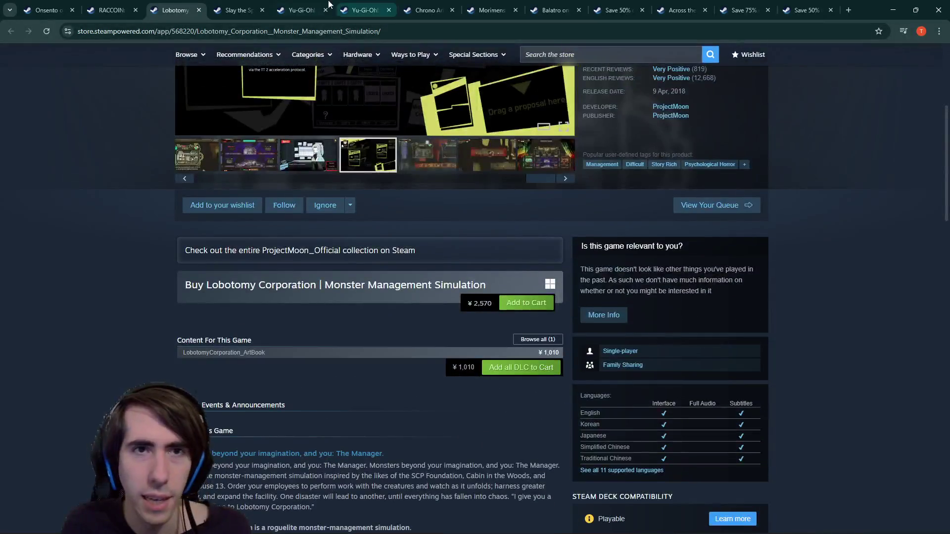
click(250, 2)
click(175, 10)
scroll(488, 286, up, 1)
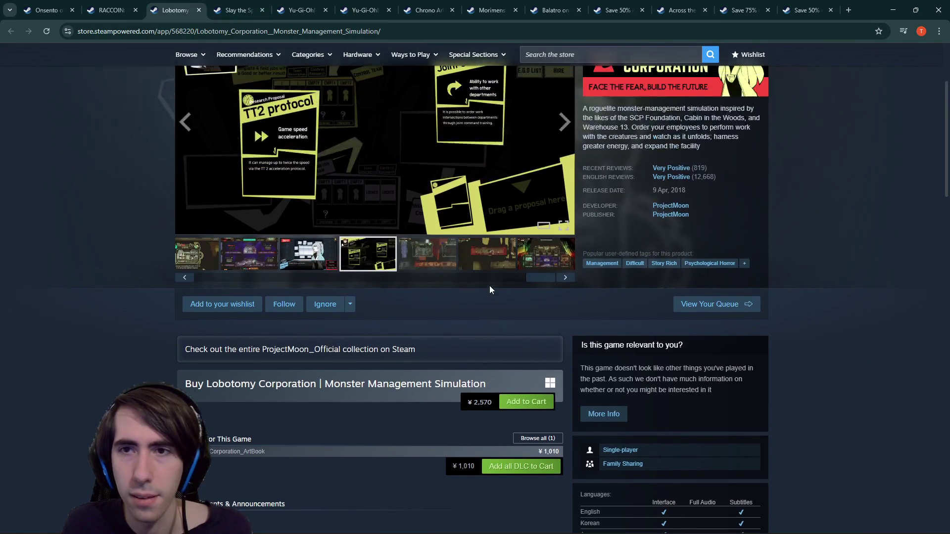
scroll(645, 279, down, 4)
scroll(638, 282, down, 15)
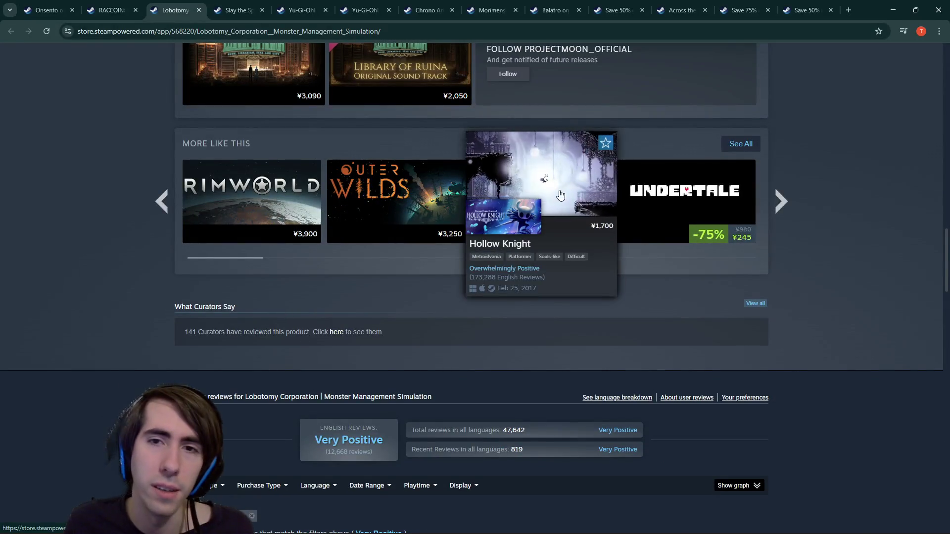
middle_click(589, 208)
middle_click(388, 186)
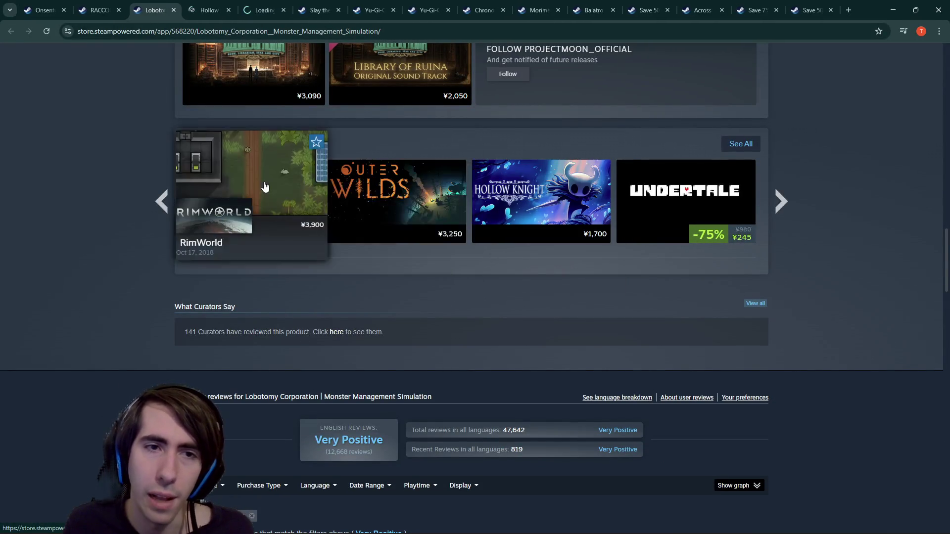
click(288, 5)
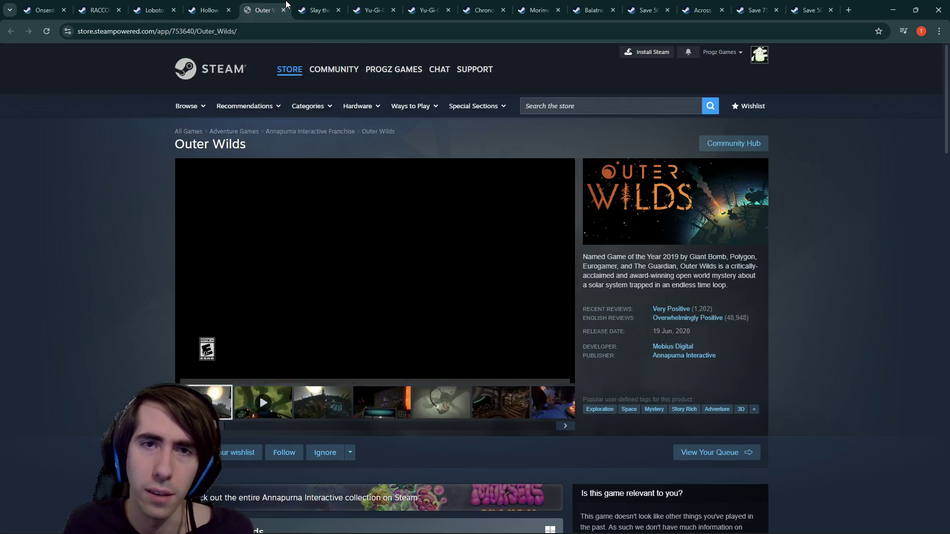
- View the 3rd, 5th and 6th Outer Wilds screenshots
scroll(614, 210, down, 1)
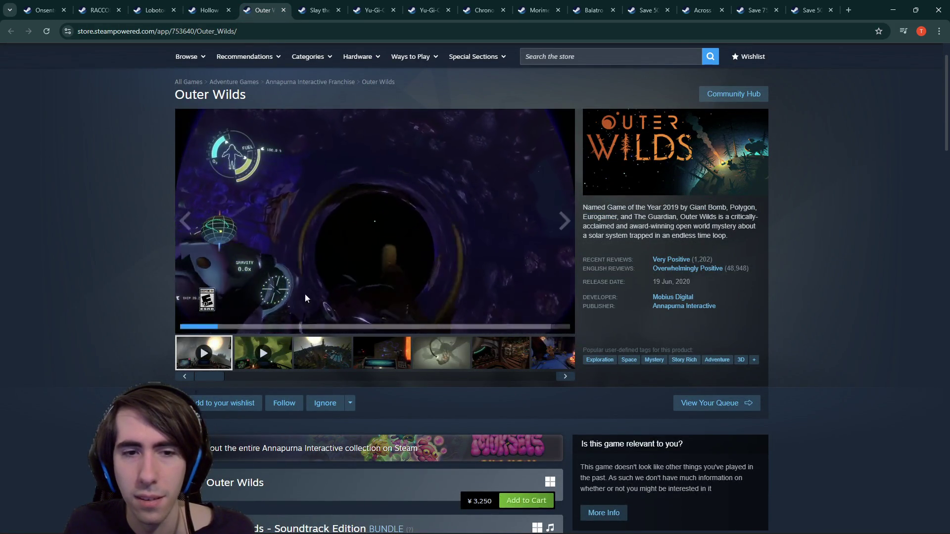
click(324, 353)
click(419, 361)
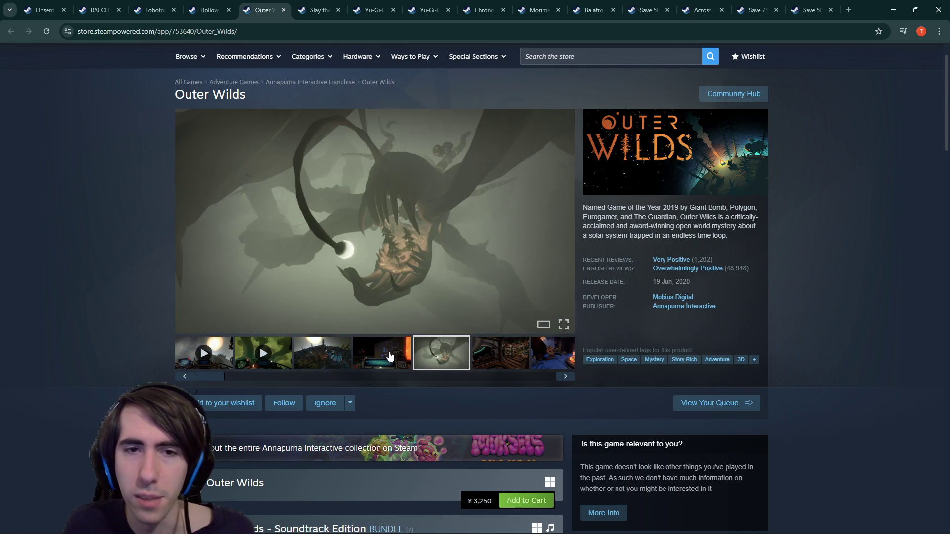
click(502, 353)
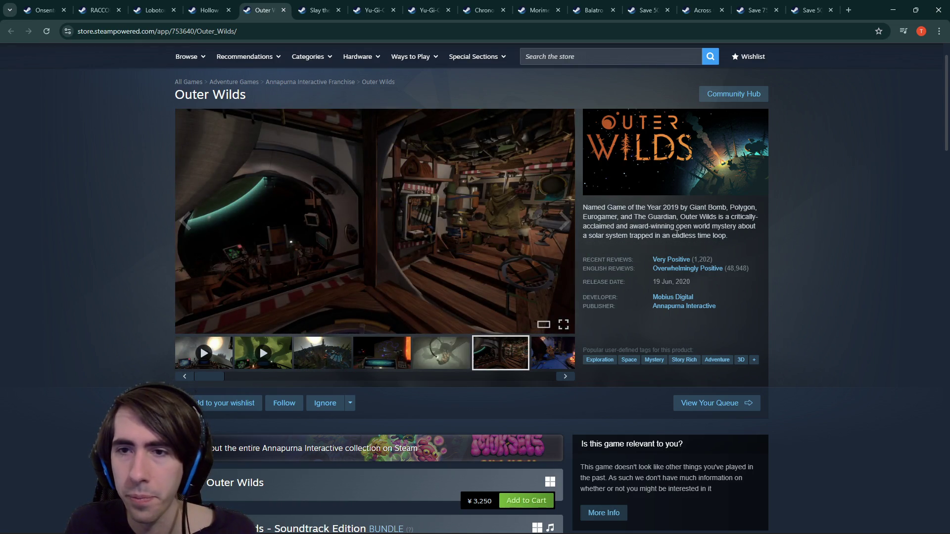
- Read the Outer Wilds description and scroll down through its reviews and bundles
mouse_move(583, 208)
mouse_down()
mouse_move(688, 219)
mouse_move(711, 245)
mouse_move(734, 238)
mouse_up()
click(639, 225)
click(734, 243)
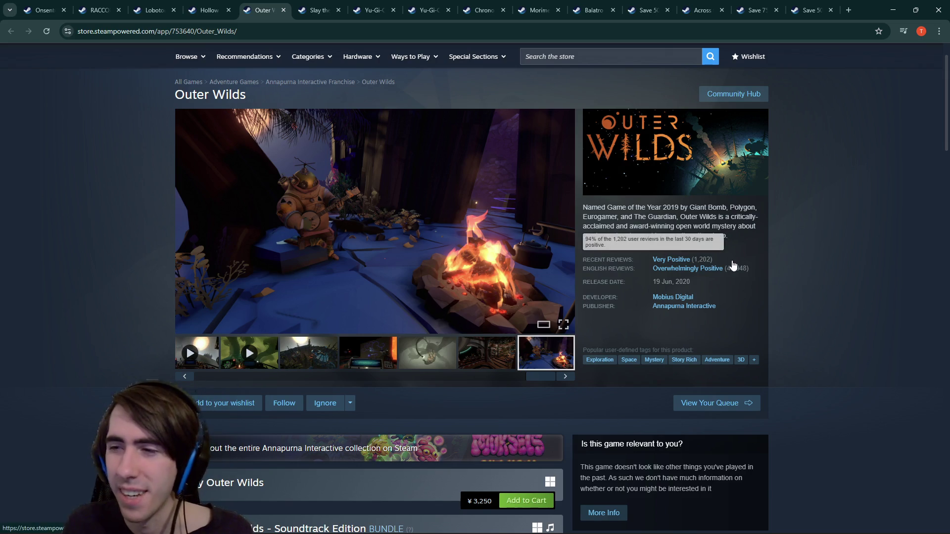
scroll(526, 195, down, 5)
scroll(496, 300, down, 9)
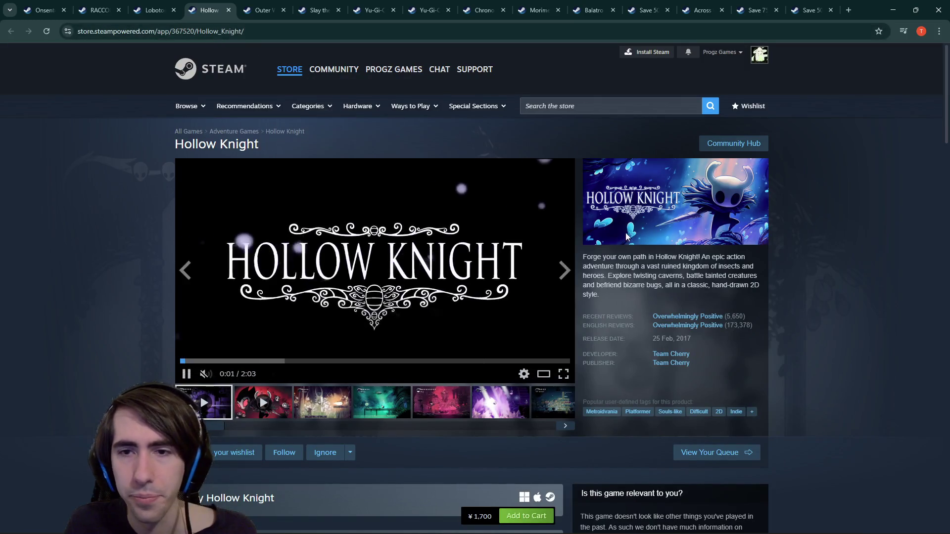
mouse_move(603, 257)
mouse_down()
mouse_move(725, 257)
mouse_move(617, 267)
mouse_up()
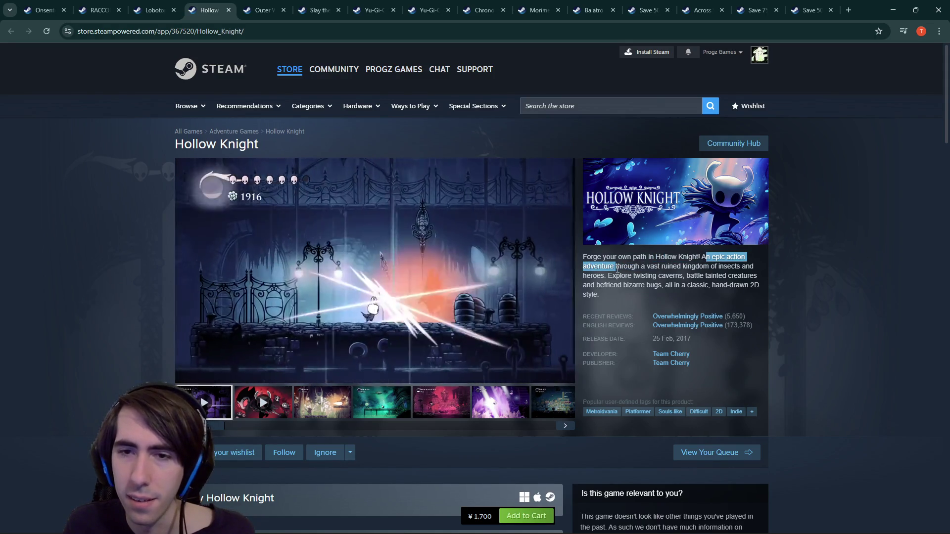
mouse_move(647, 267)
mouse_down()
mouse_move(713, 275)
mouse_move(742, 267)
mouse_move(719, 276)
mouse_move(650, 268)
mouse_move(686, 282)
mouse_move(726, 280)
mouse_move(661, 287)
mouse_up()
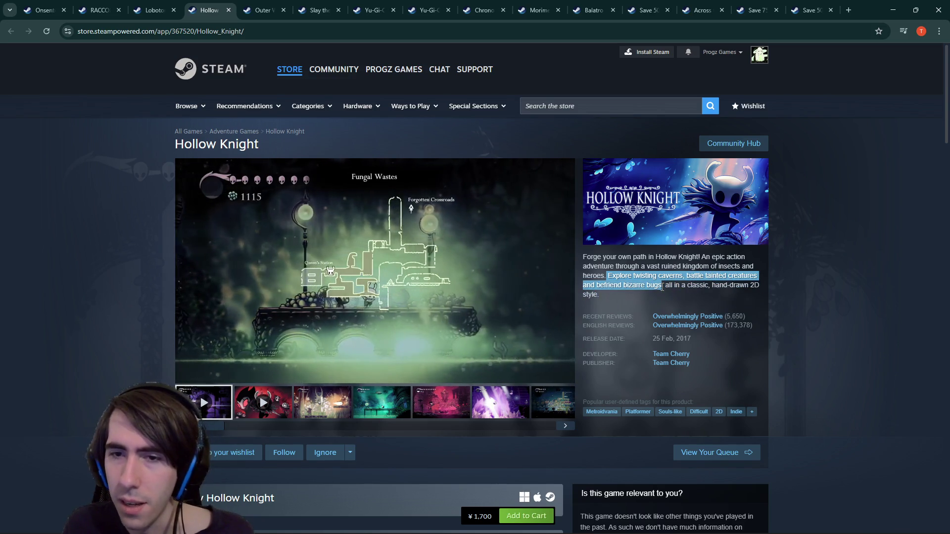
click(681, 288)
drag(681, 288, 729, 288)
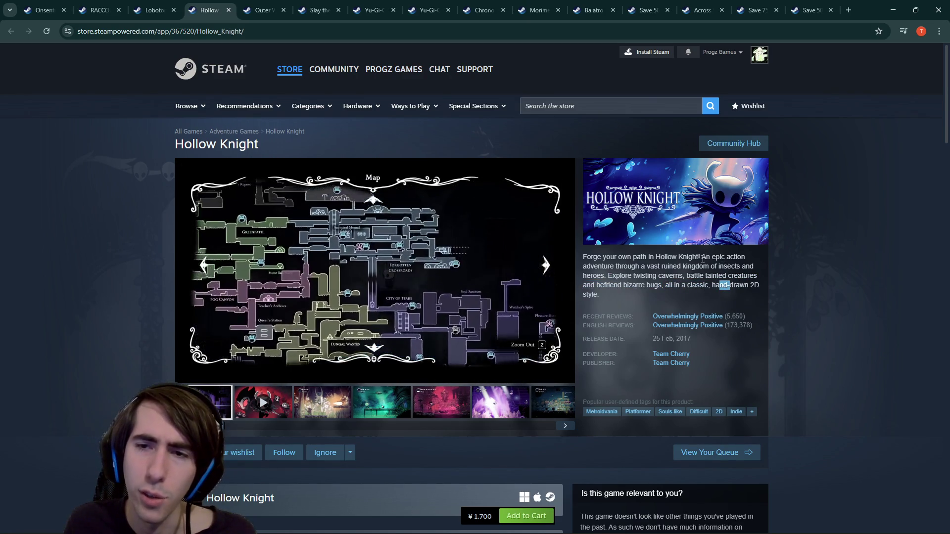
drag(618, 266, 747, 267)
click(744, 266)
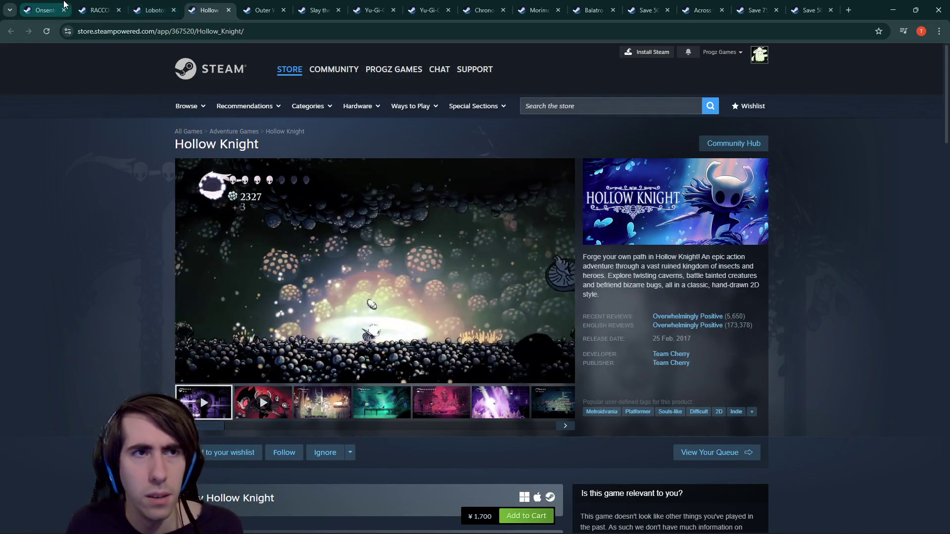
- Return to the Steamworks editor and delete the blank second line of the short description
click(45, 10)
scroll(397, 212, up, 6)
scroll(408, 239, up, 10)
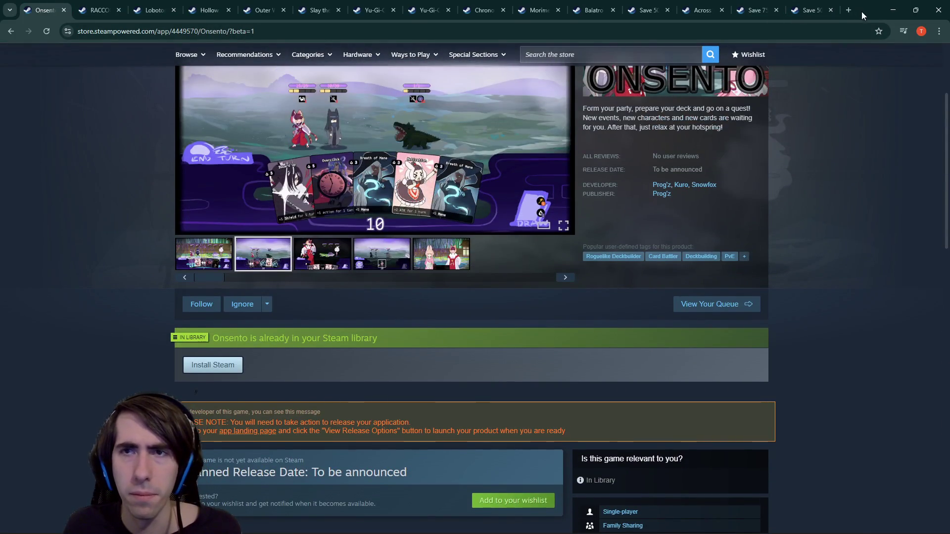
click(891, 8)
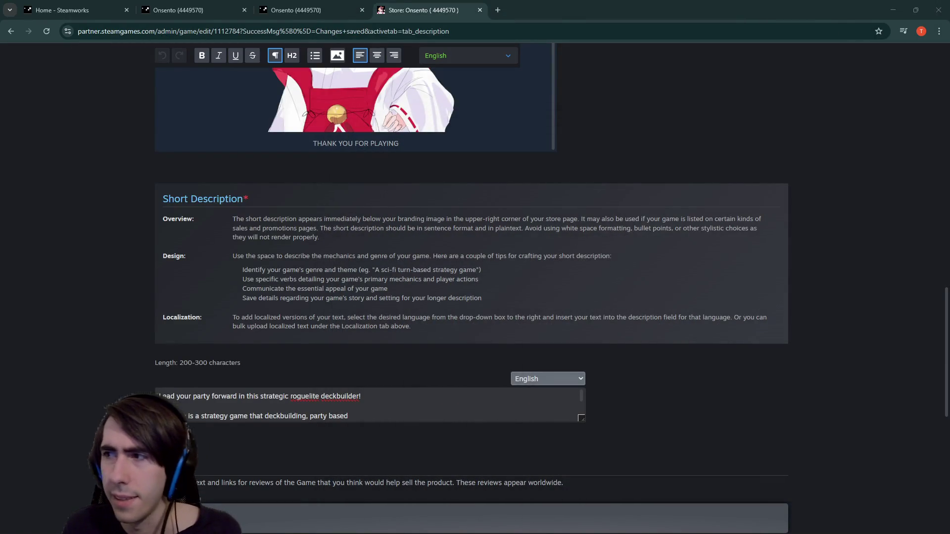
click(164, 398)
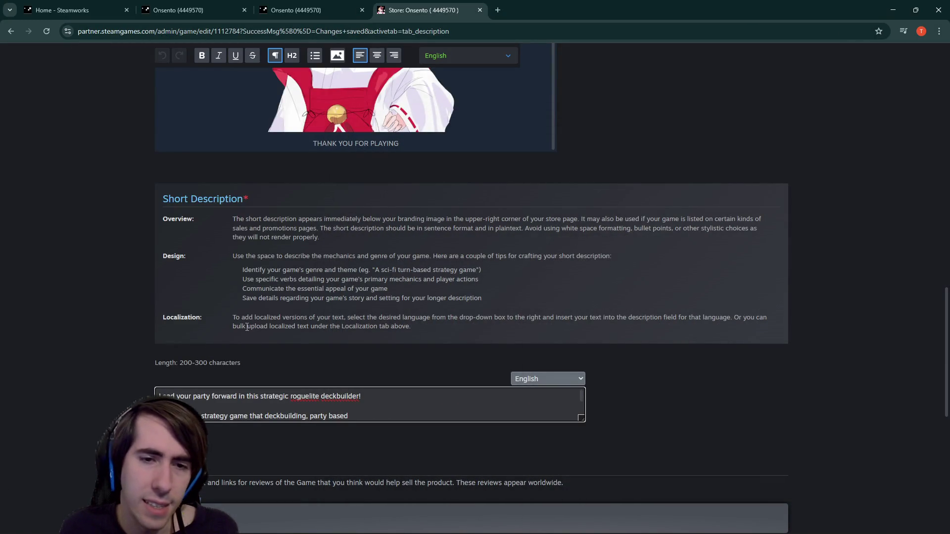
key(BackSpace)
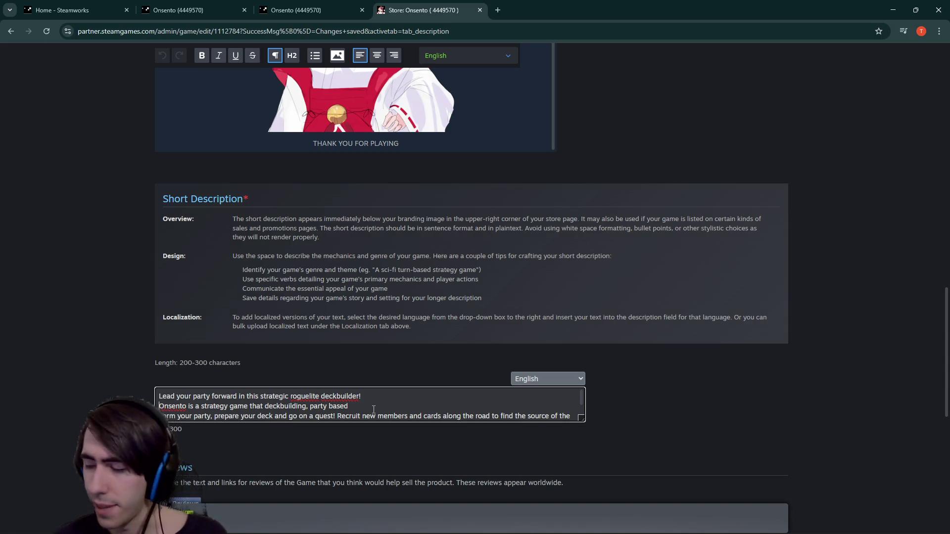
- Select the old second line about a strategy game
mouse_move(373, 408)
mouse_down()
mouse_move(161, 397)
mouse_move(159, 406)
mouse_up()
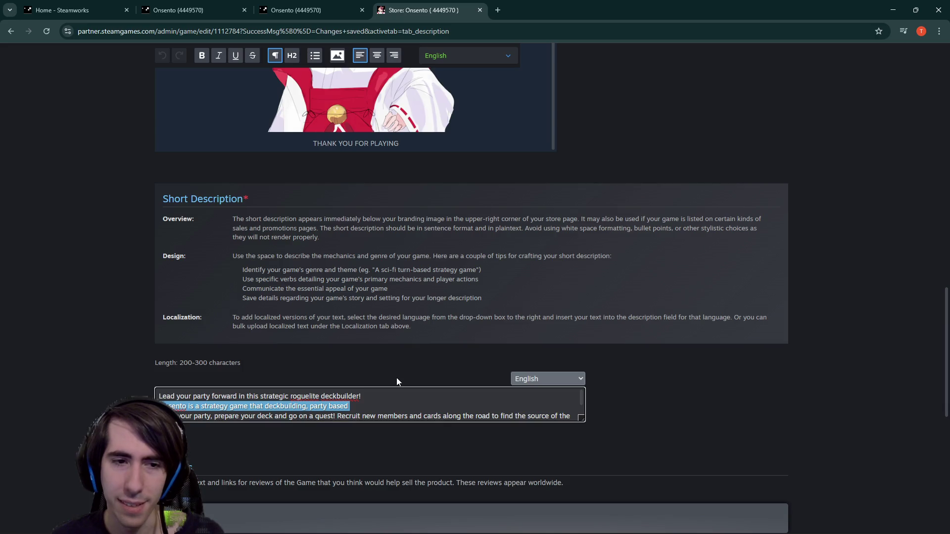
scroll(397, 376, up, 7)
scroll(396, 376, up, 3)
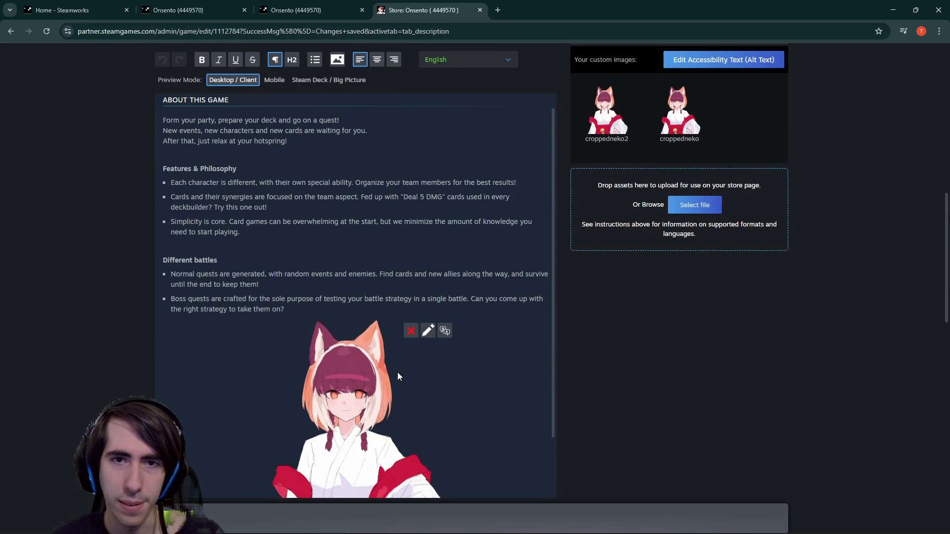
scroll(573, 373, up, 8)
scroll(574, 384, down, 14)
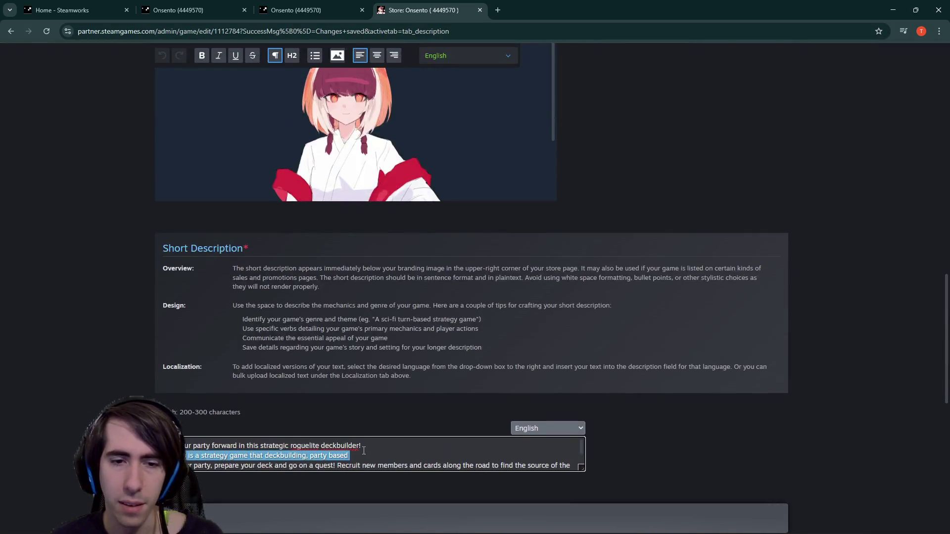
mouse_move(350, 456)
mouse_down()
mouse_move(198, 447)
mouse_move(186, 455)
mouse_up()
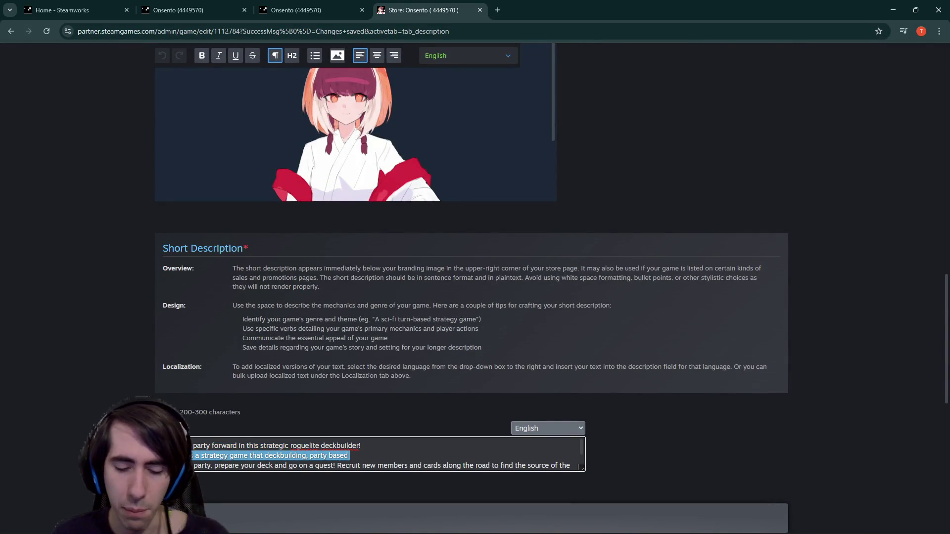
- Rewrite the second line to end 'and improve your deck', then switch to Onsento's store page
key(BackSpace)
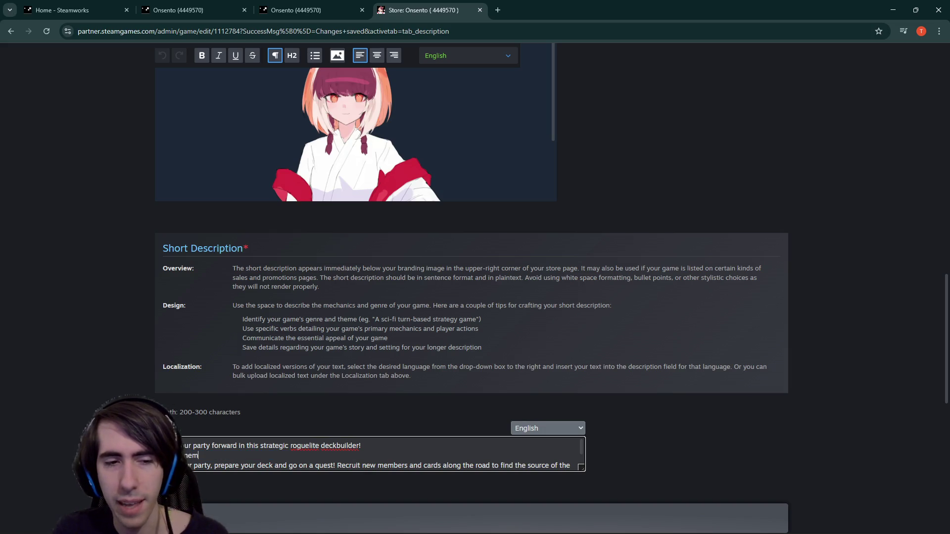
text(them while)
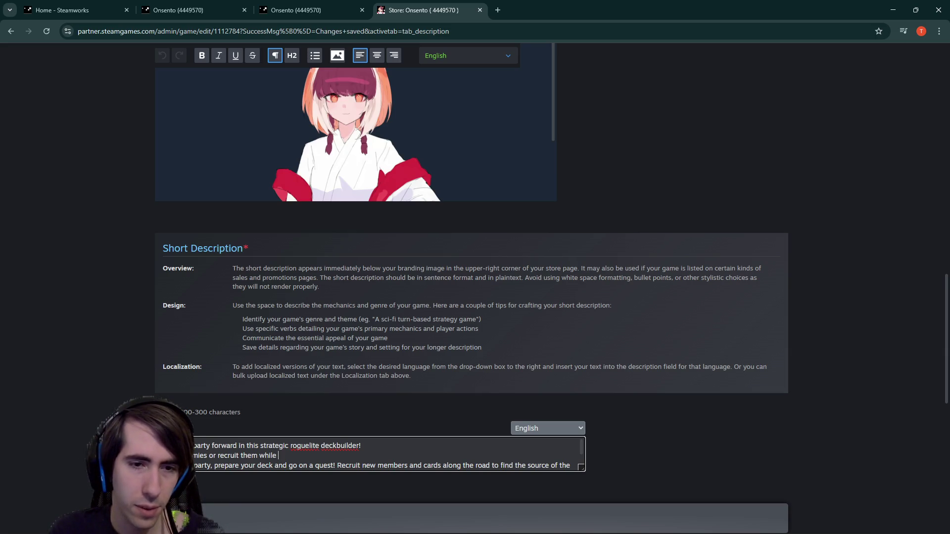
text(ing )
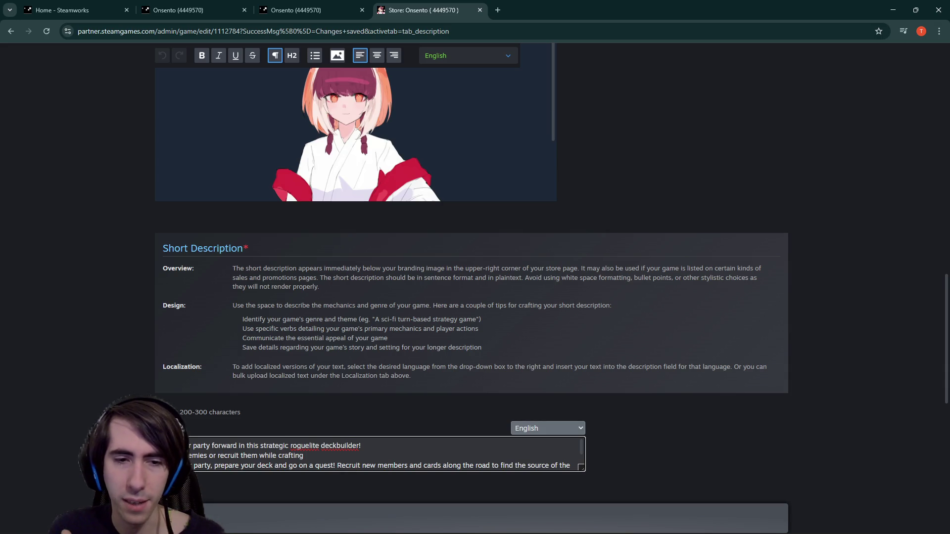
text(your game)
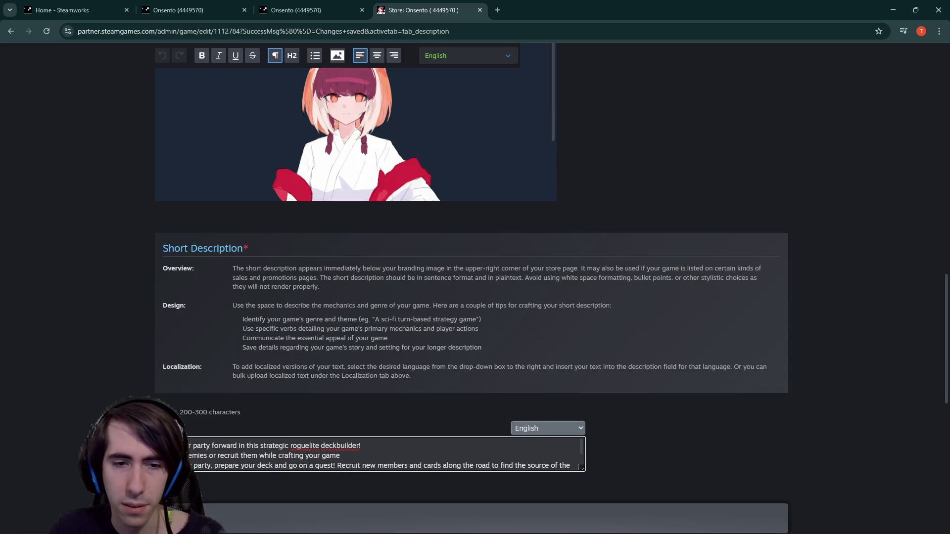
key(BackSpace)
key(BackSpace)
key(BackSpace)
key(BackSpace)
text(deck)
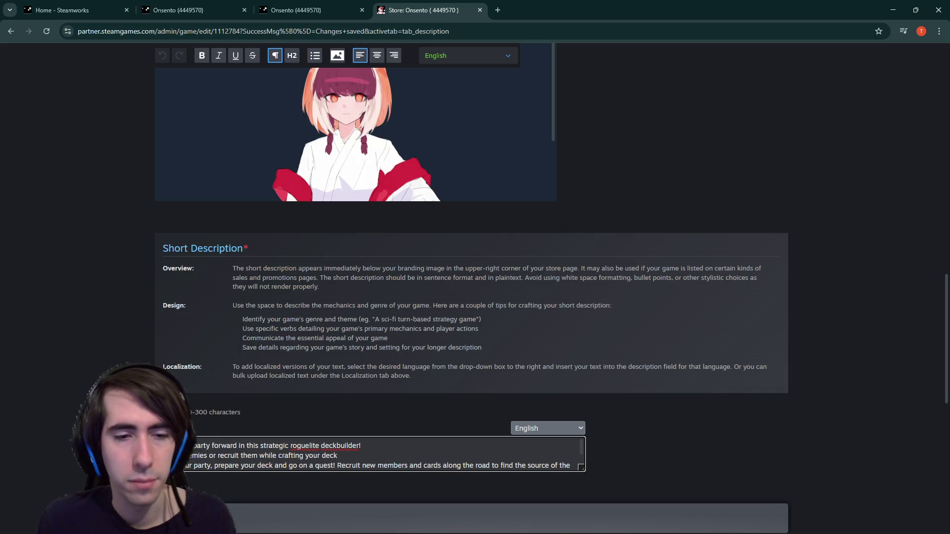
key(ctrl+shift+Left)
key(ctrl+shift+Left)
key(ctrl+shift+Left)
key(ctrl+shift+Right)
text(a)
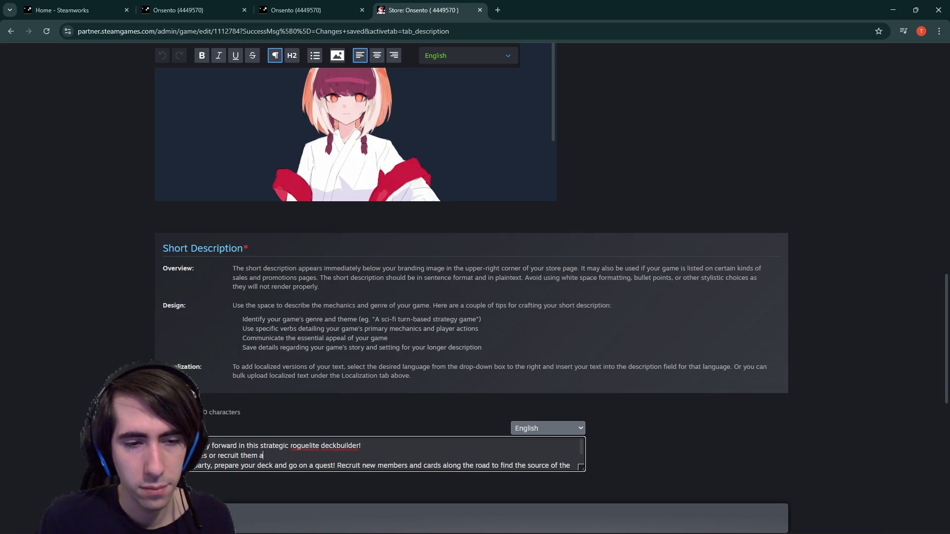
text(nd improve your deck)
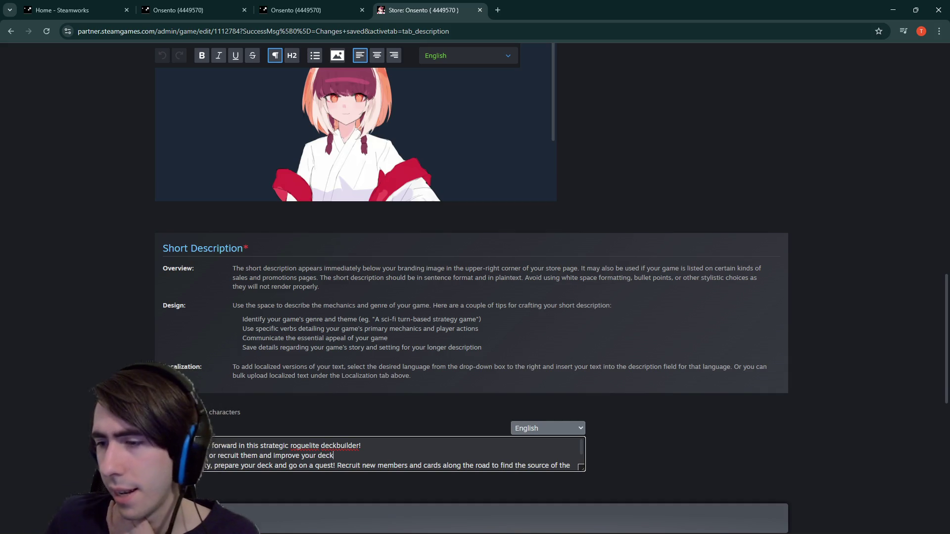
key(alt+Tab)
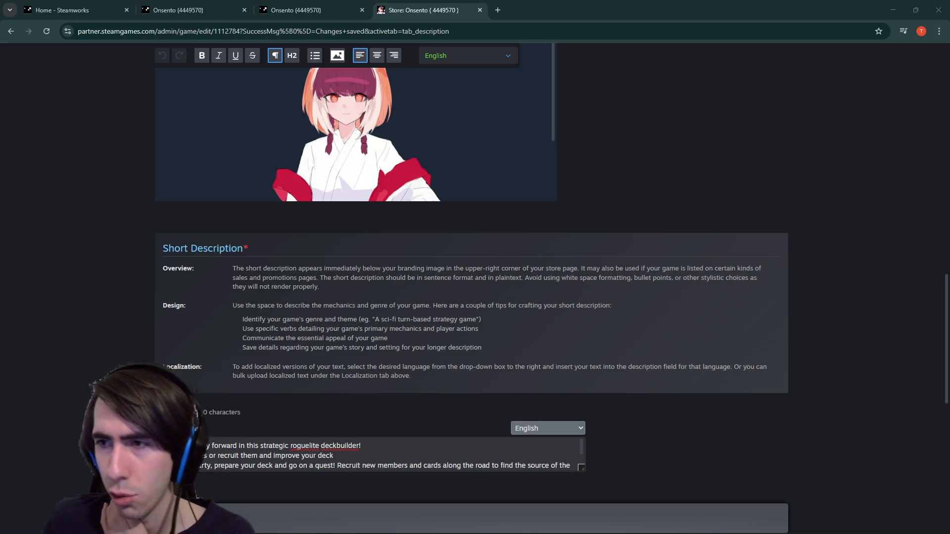
key(alt+Tab)
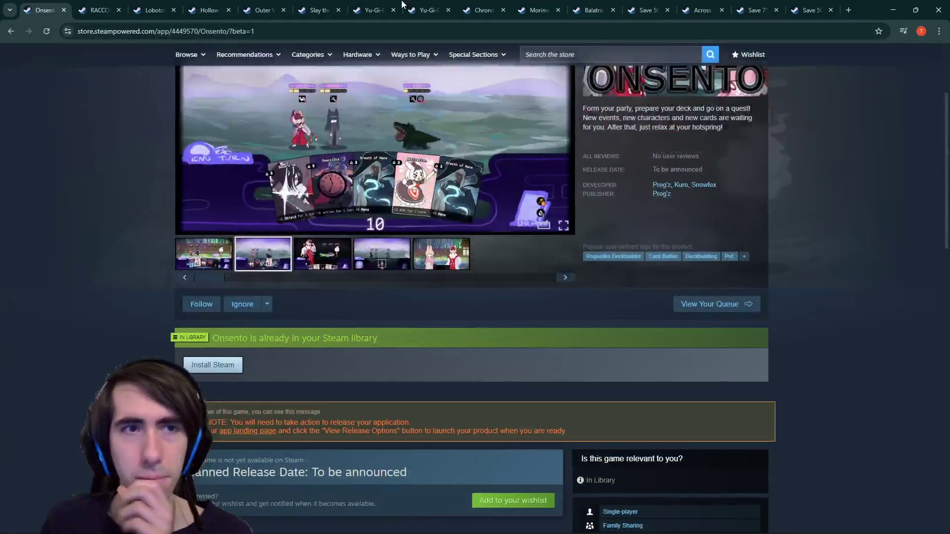
- Flip through the Outer Wilds and Hollow Knight tabs to read Slay the Spire 2's description
click(243, 5)
click(207, 9)
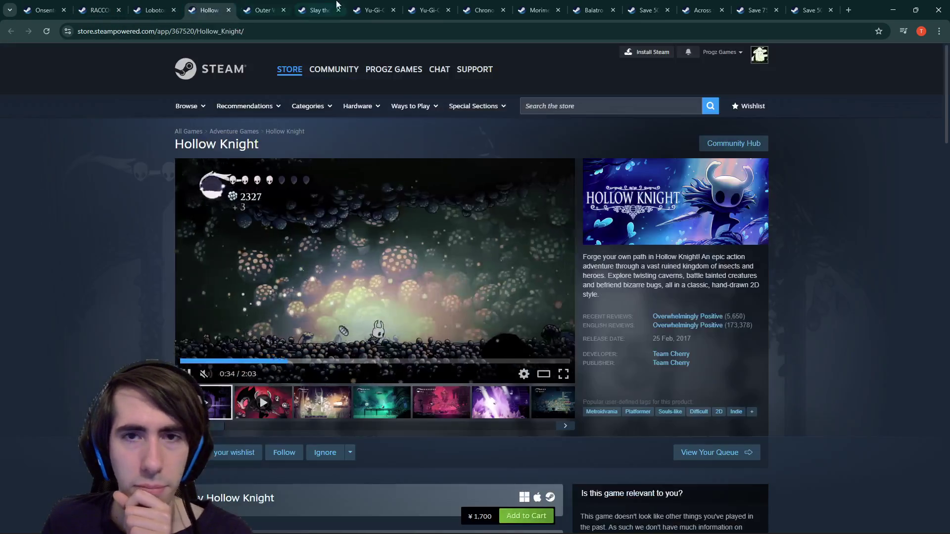
click(319, 9)
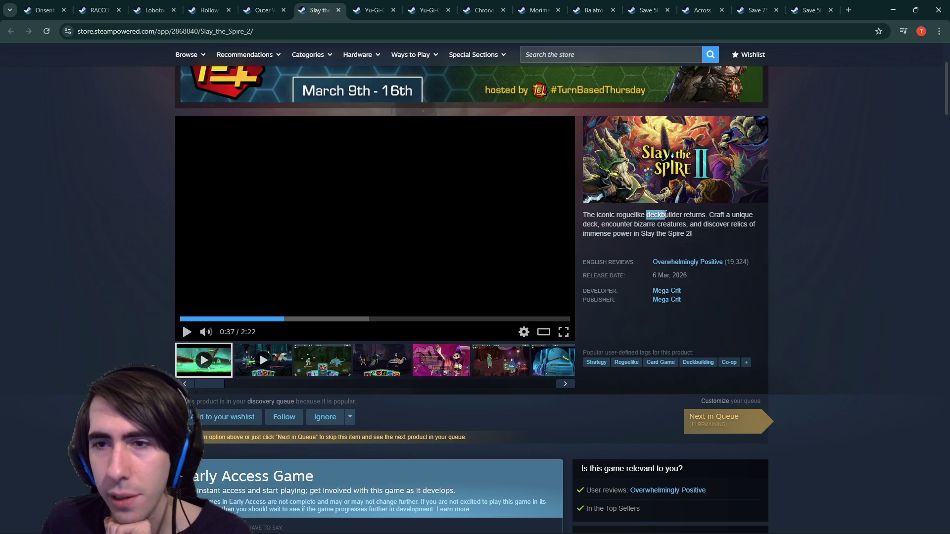
drag(716, 215, 690, 225)
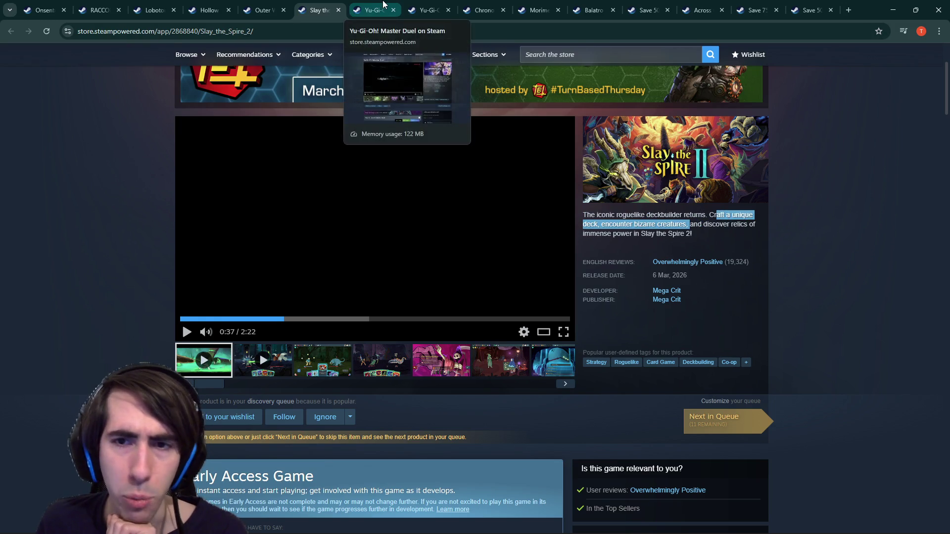
- Check the Yu-Gi-Oh! pages and Chrono Ark's description, then move to Morimens
click(383, 6)
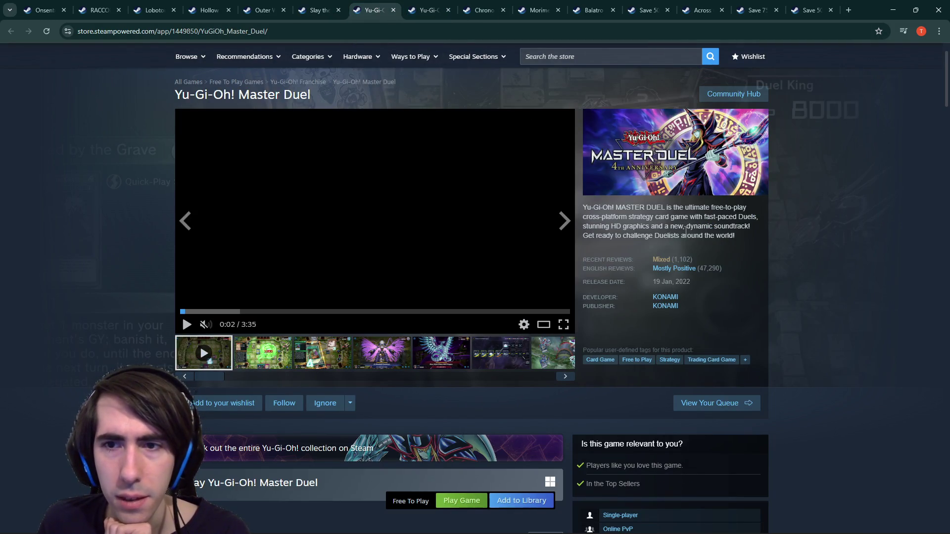
click(435, 8)
click(482, 10)
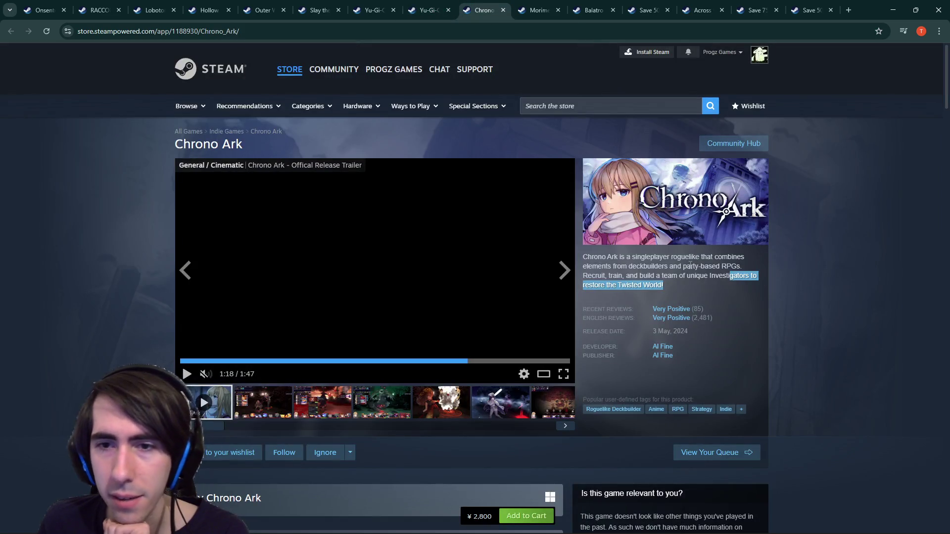
click(660, 258)
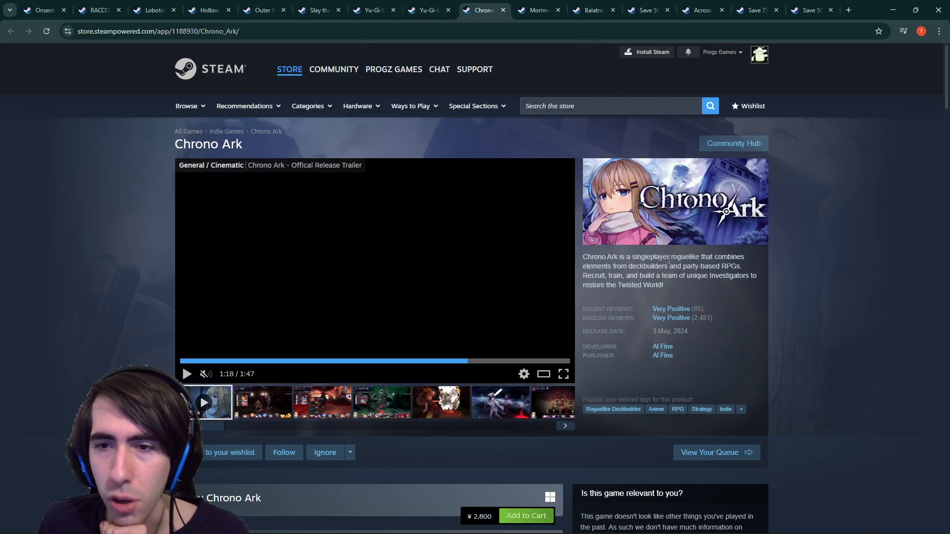
mouse_move(677, 257)
mouse_down()
mouse_move(661, 266)
mouse_move(664, 276)
mouse_move(686, 277)
mouse_up()
double_click(682, 257)
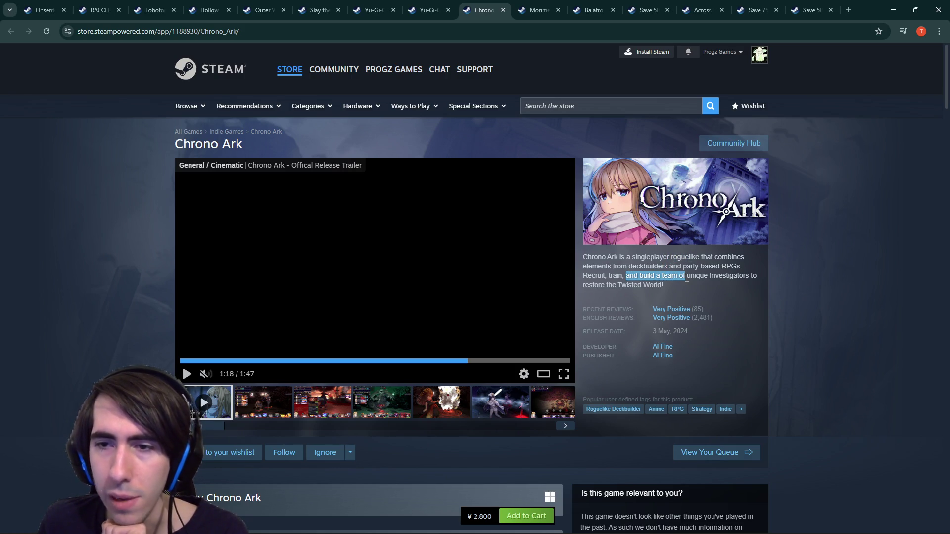
key(ctrl+Tab)
click(662, 255)
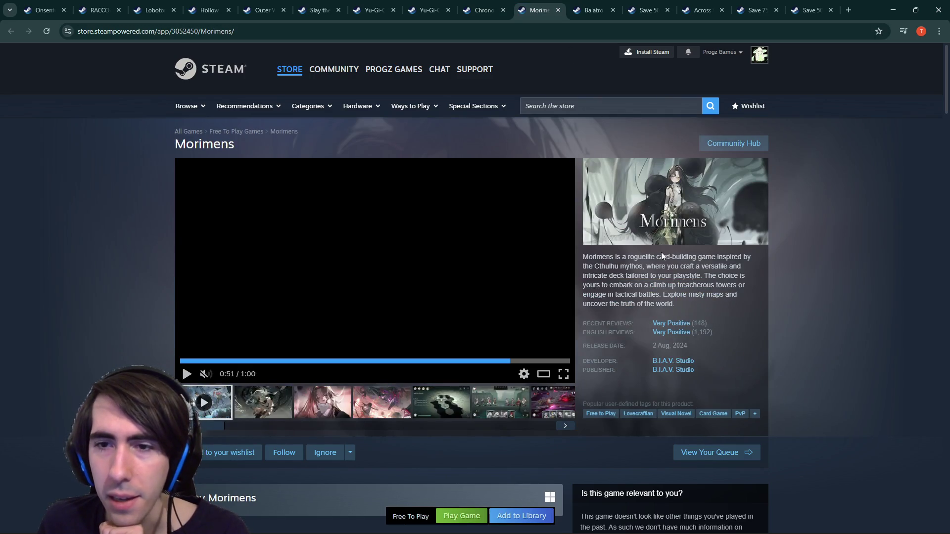
- Compare Morimens' card-building and deck wording against Chrono Ark's description
drag(661, 258, 717, 258)
key(ctrl+shift+Tab)
click(518, 5)
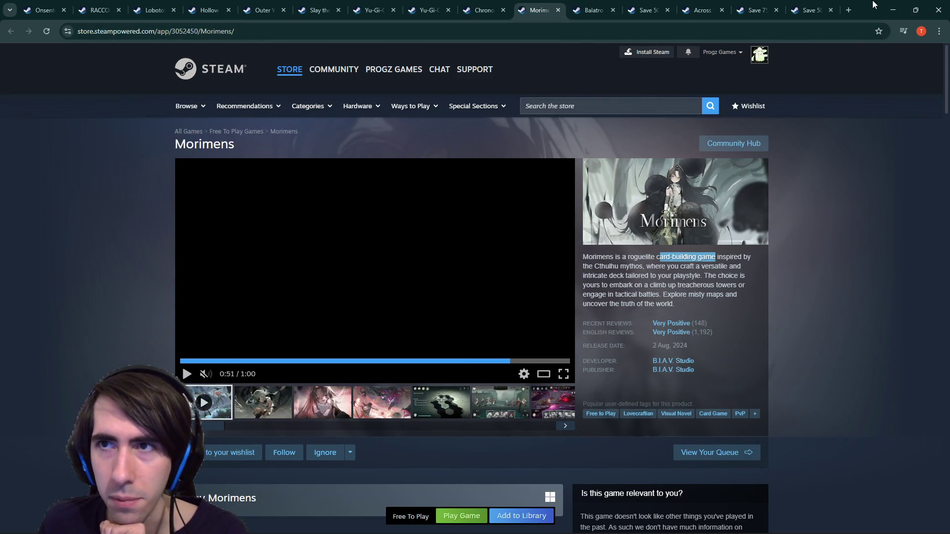
click(496, 6)
key(ctrl+Tab)
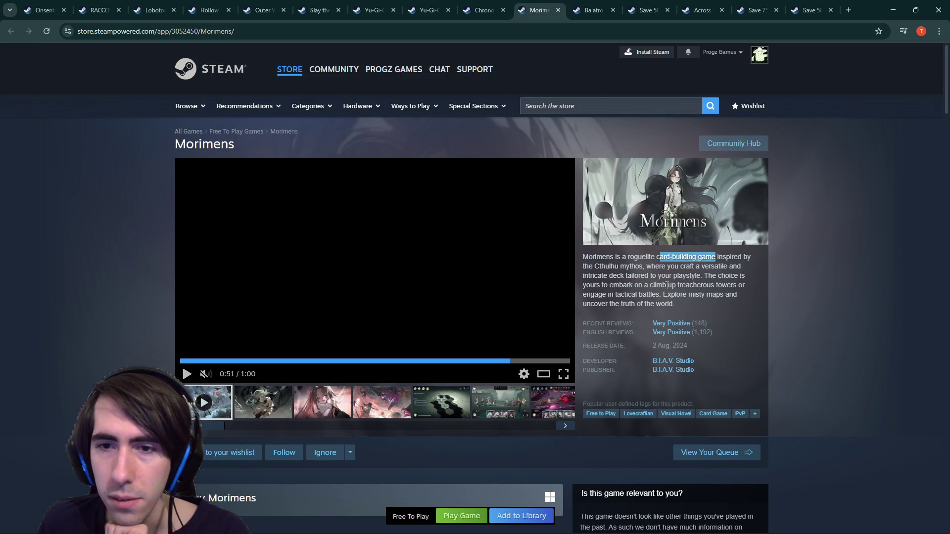
drag(609, 293, 693, 293)
click(697, 293)
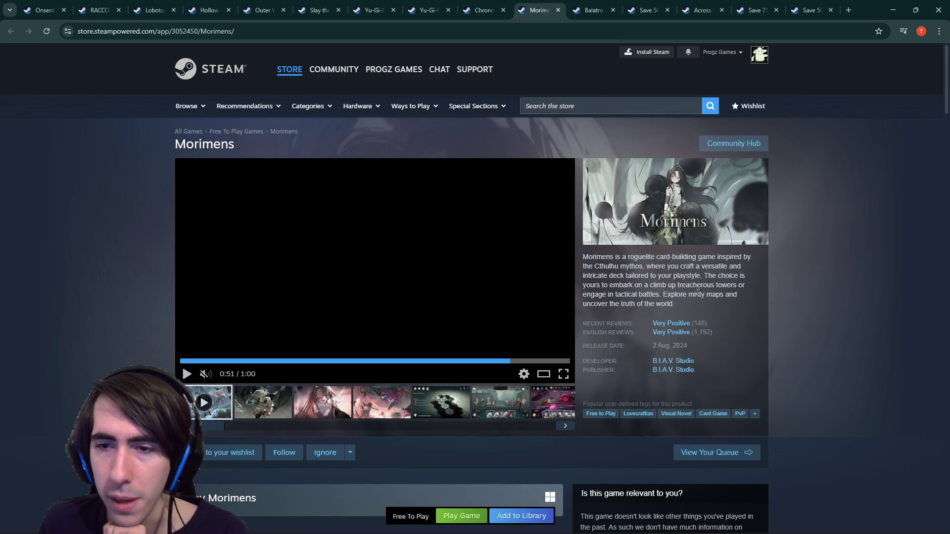
drag(667, 266, 662, 285)
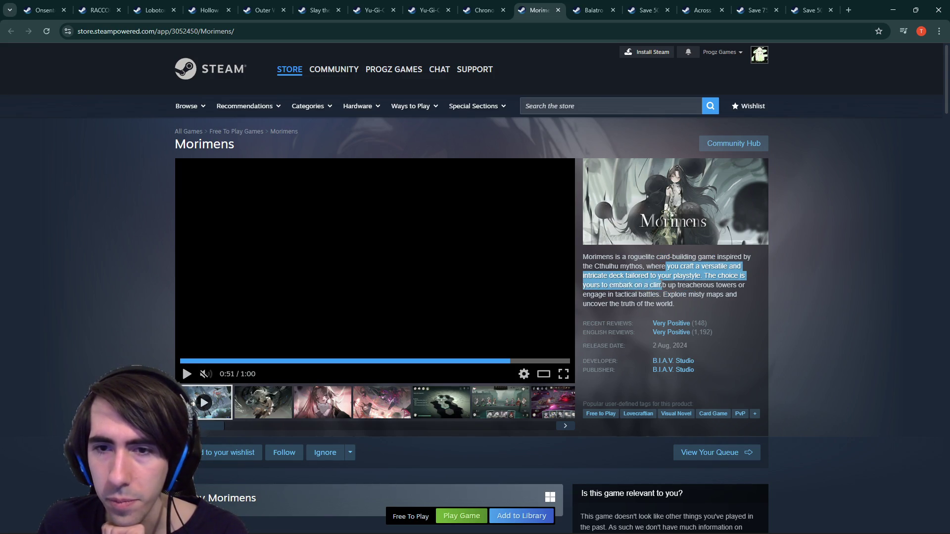
click(662, 285)
double_click(617, 276)
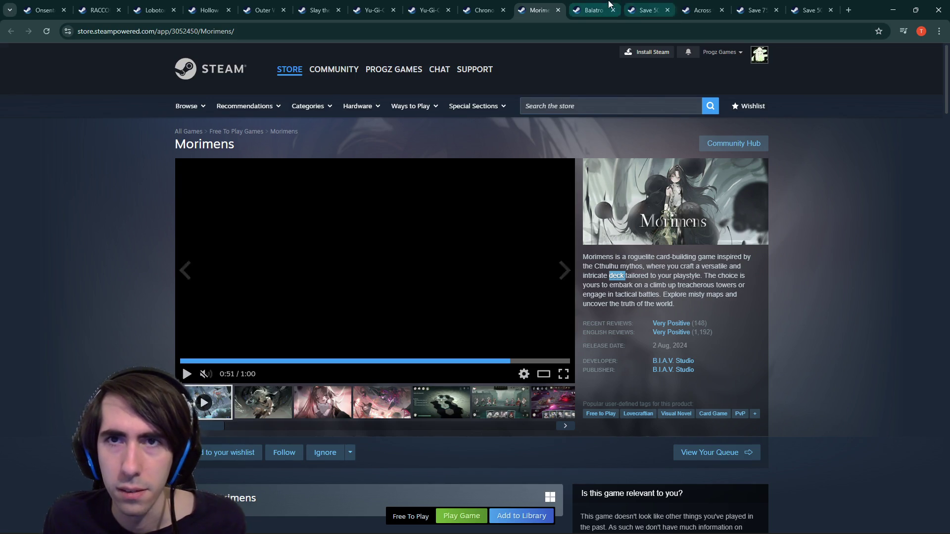
- Note the words 'deckbuilder' and 'roguelike' in Balatro's description
click(596, 10)
click(590, 267)
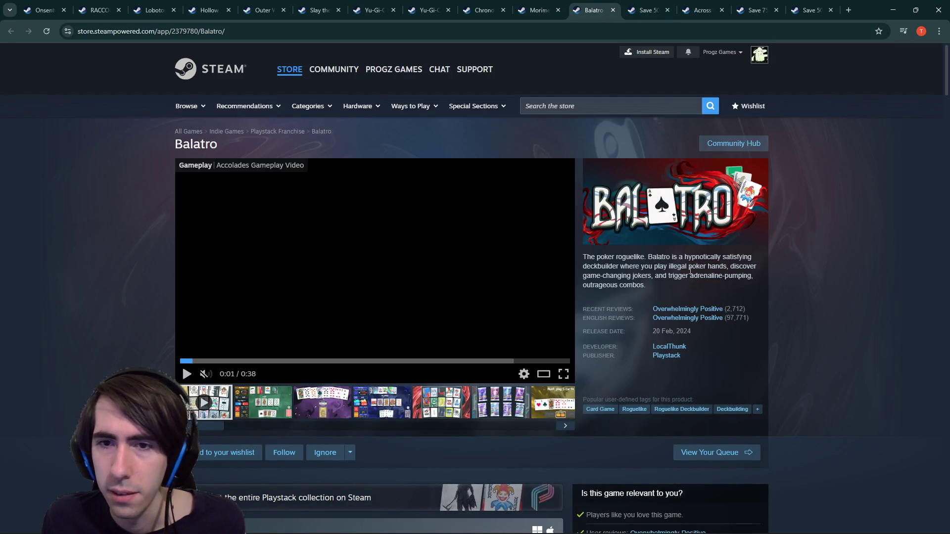
double_click(589, 267)
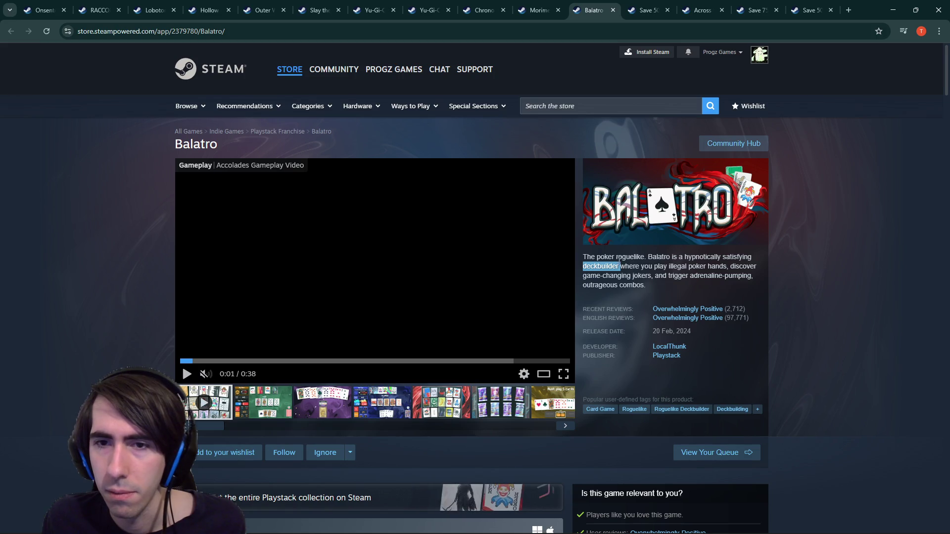
double_click(627, 258)
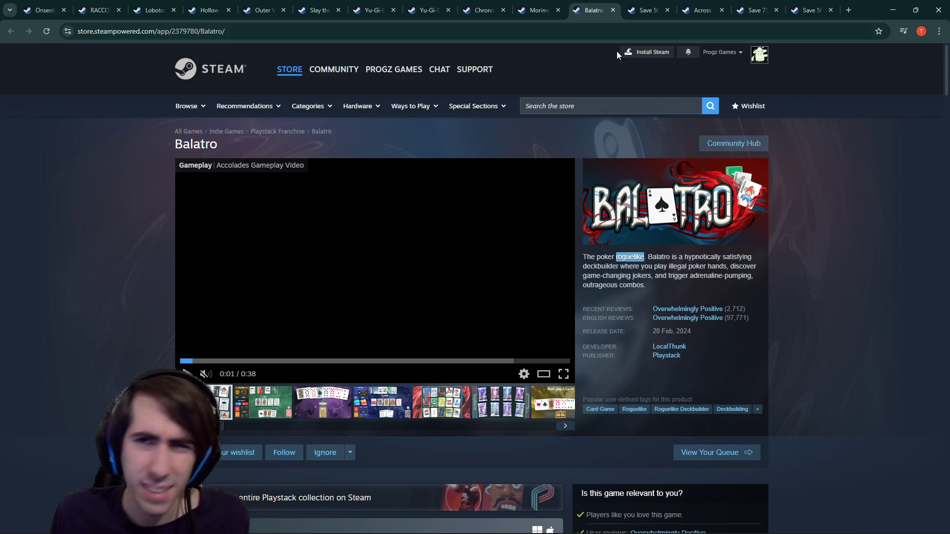
- Note 'deckbuilder' and 'decks' in Across the Obelisk's description, then return to Steamworks
click(647, 6)
key(ctrl+Tab)
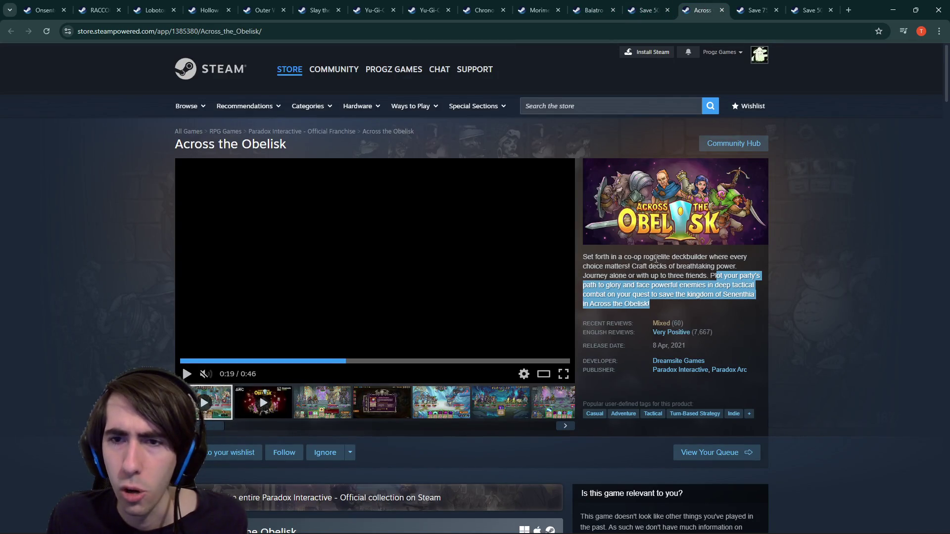
click(683, 257)
double_click(683, 257)
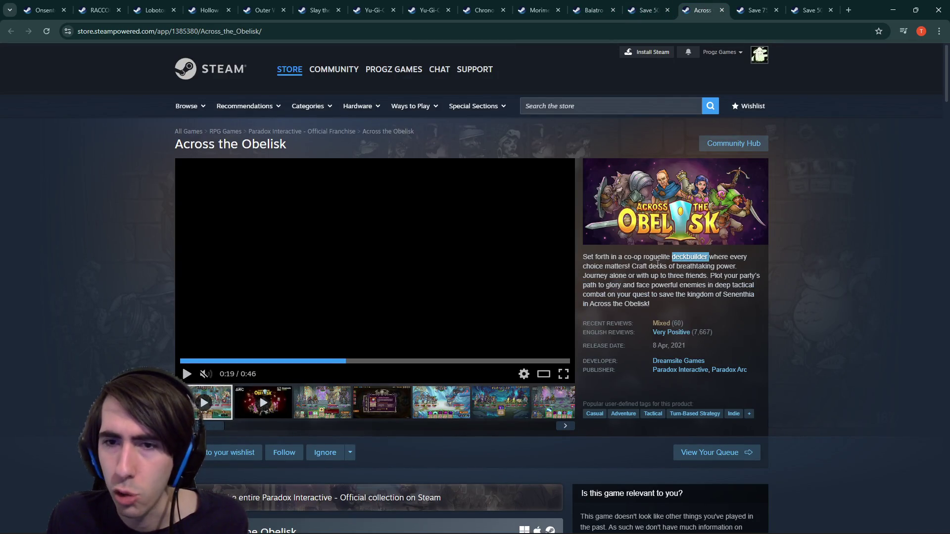
double_click(658, 266)
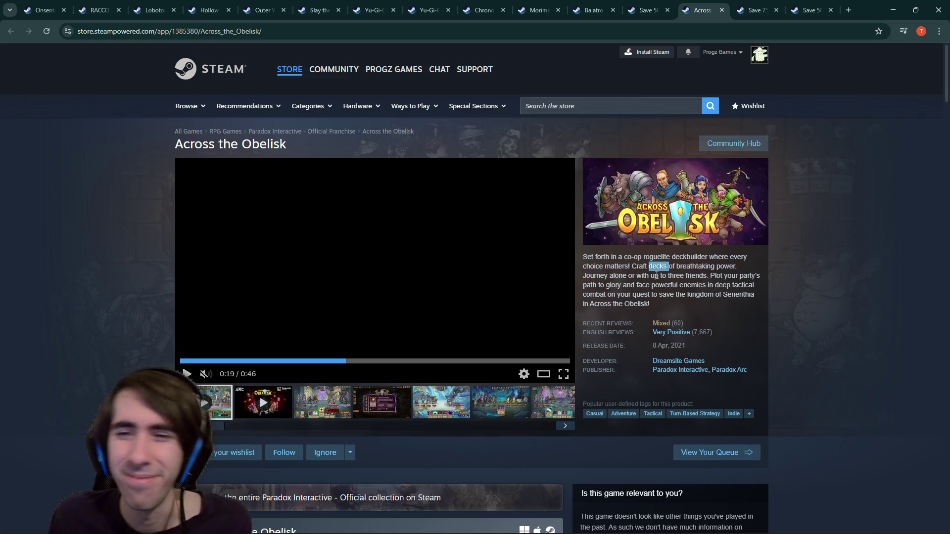
click(648, 10)
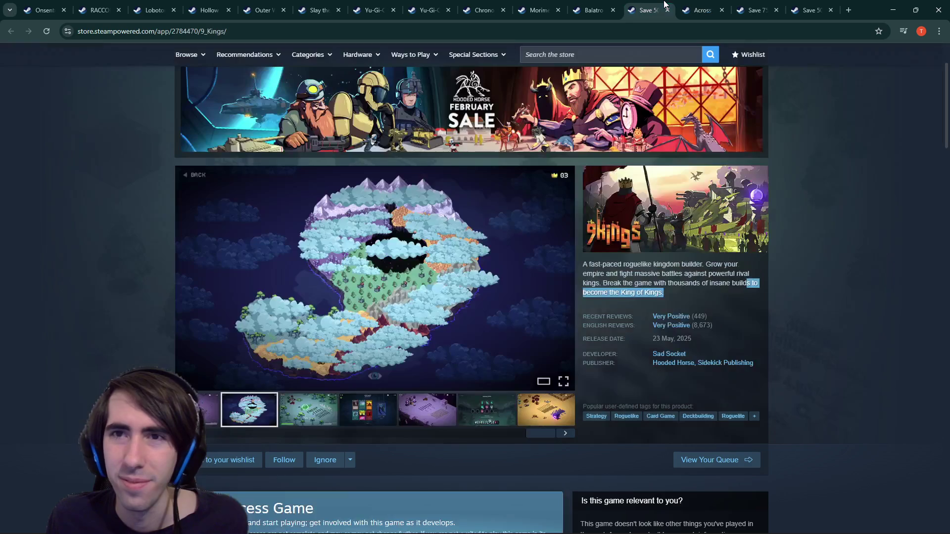
key(alt+Tab)
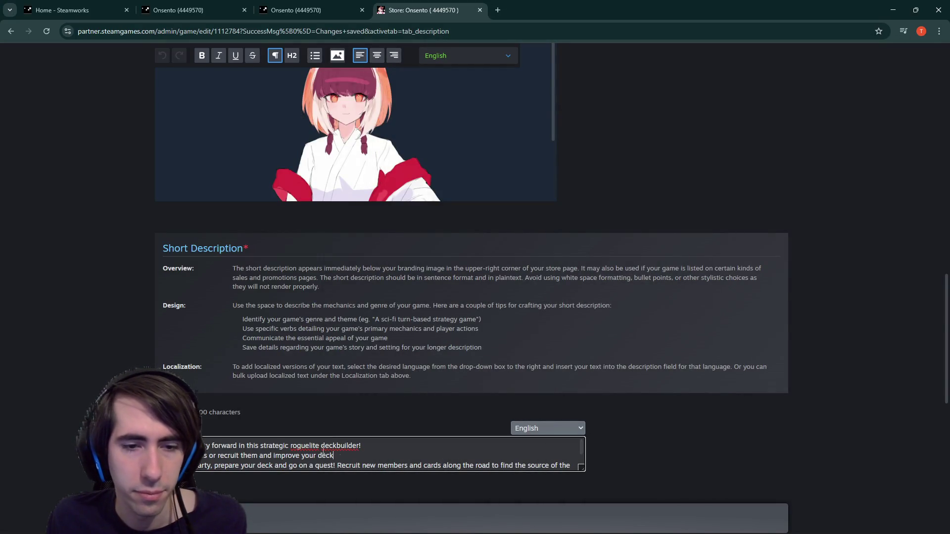
- Replace 'deckbuilder' with 'cardbuilding game' and add the 'craft as you go on your quest' wording
double_click(342, 445)
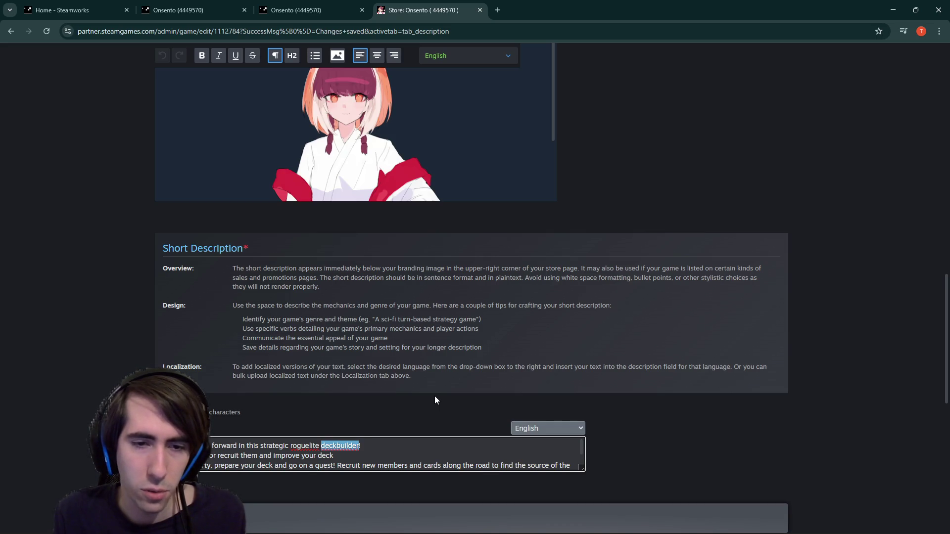
text(card buil)
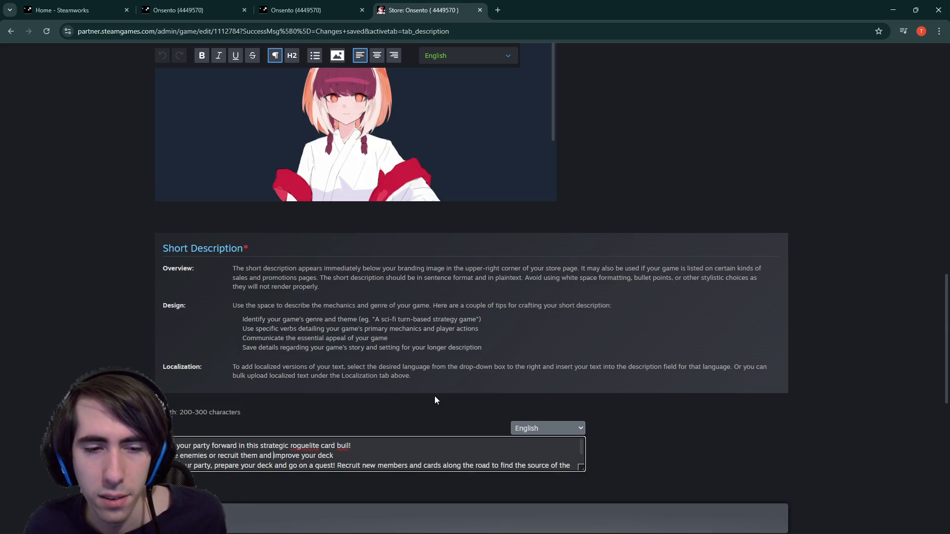
text(craft)
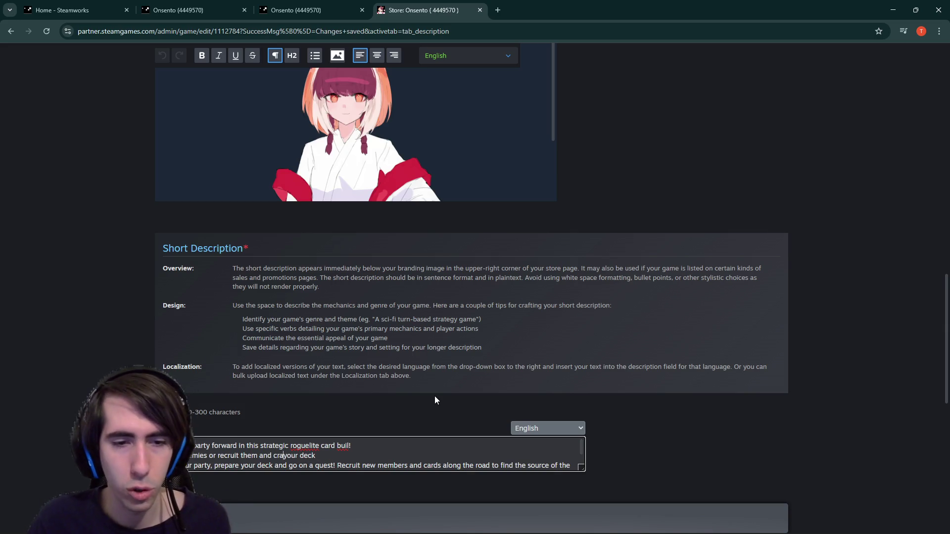
text( as you go)
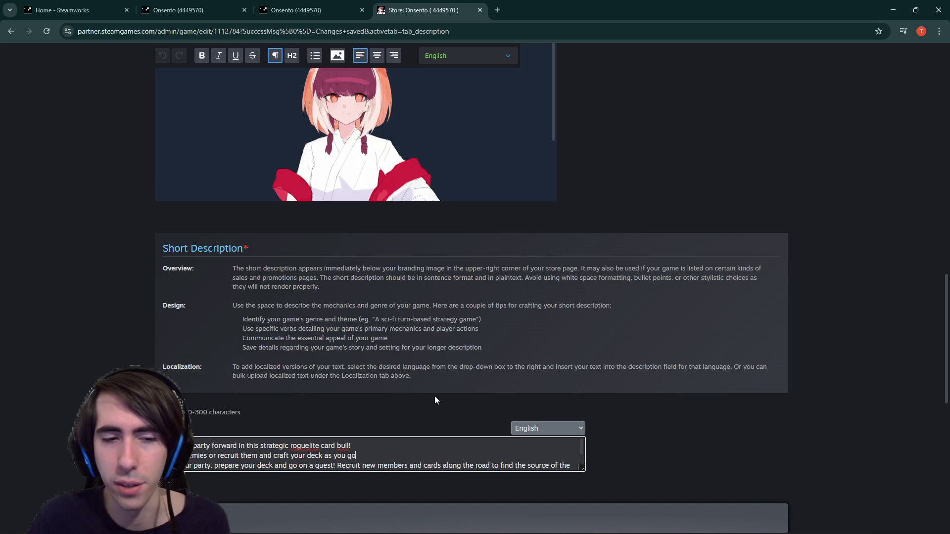
text( on your quest!)
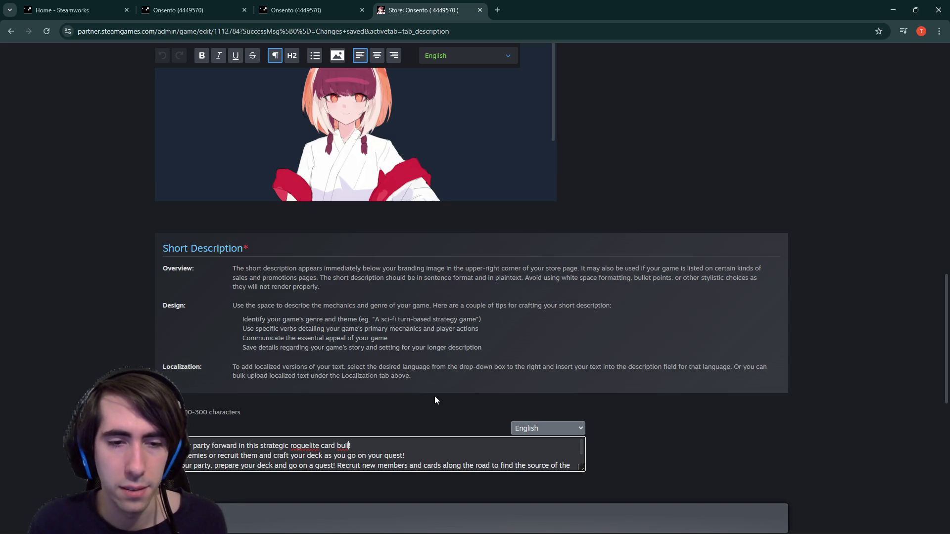
text(ding game)
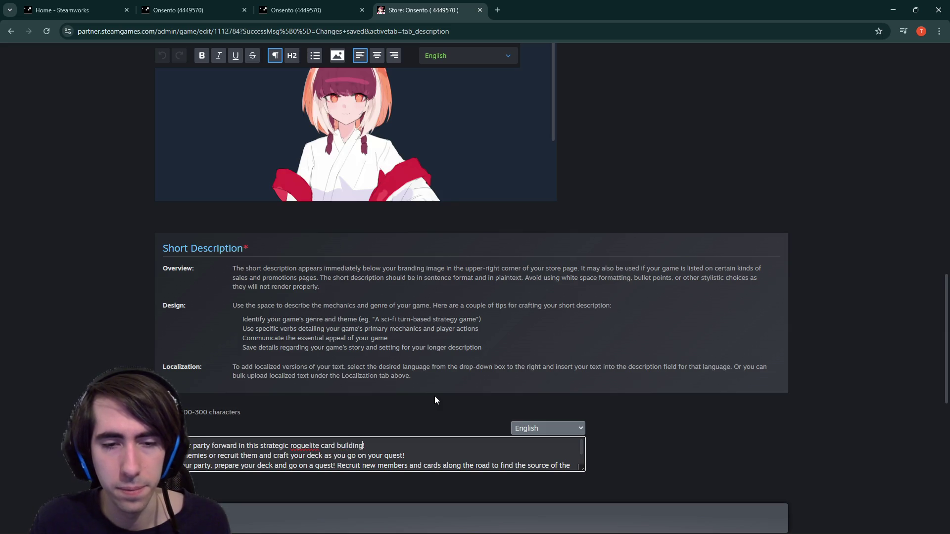
key(ctrl+Left)
key(ctrl+Left)
key(BackSpace)
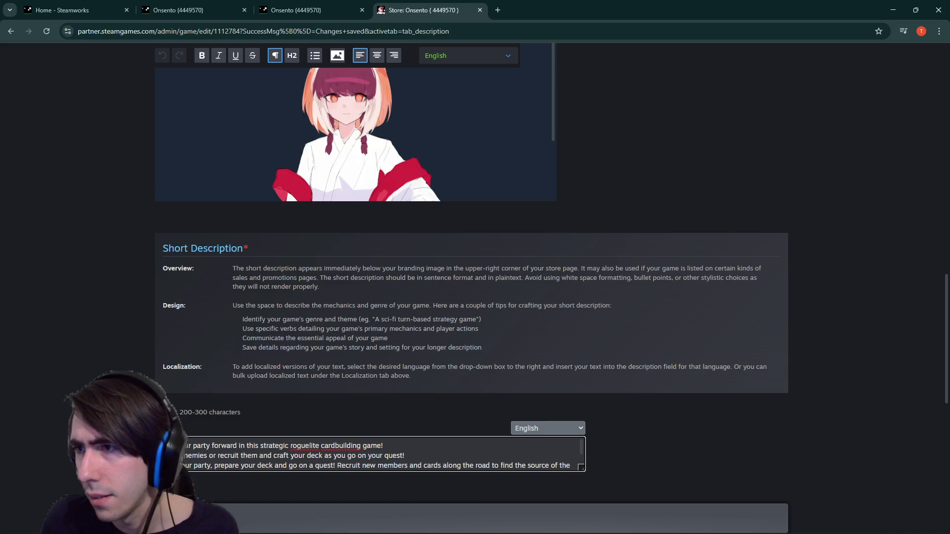
key(alt+Tab)
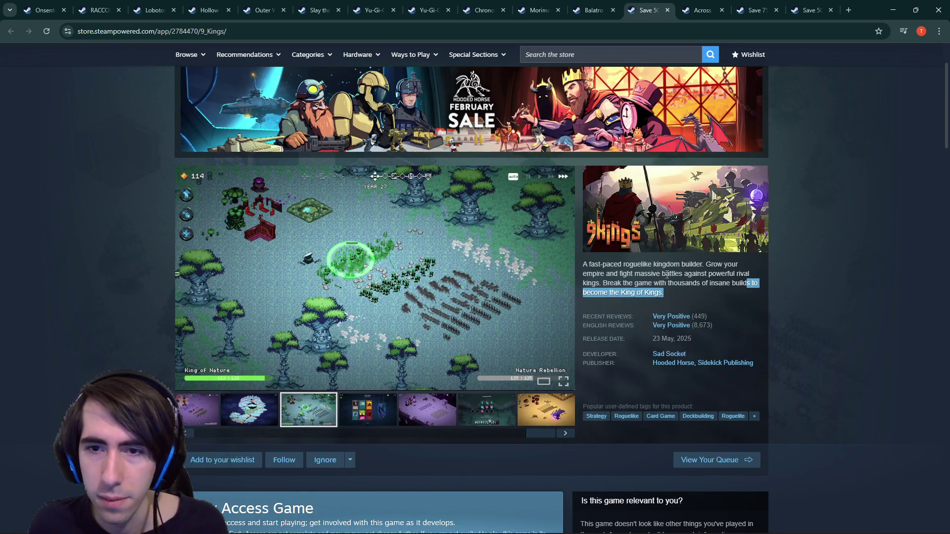
- Compare the Morimens and Balatro store pages for how they spell the genre
click(539, 10)
click(591, 10)
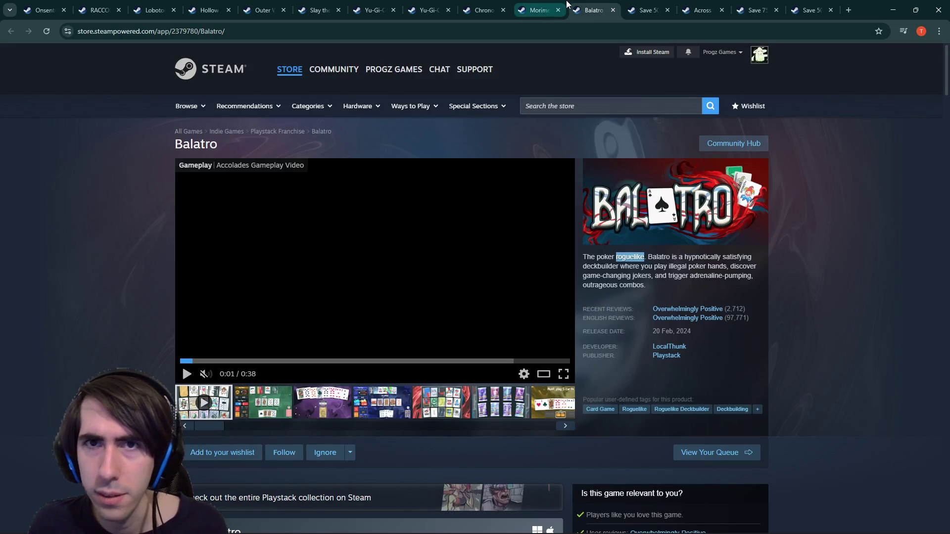
click(558, 4)
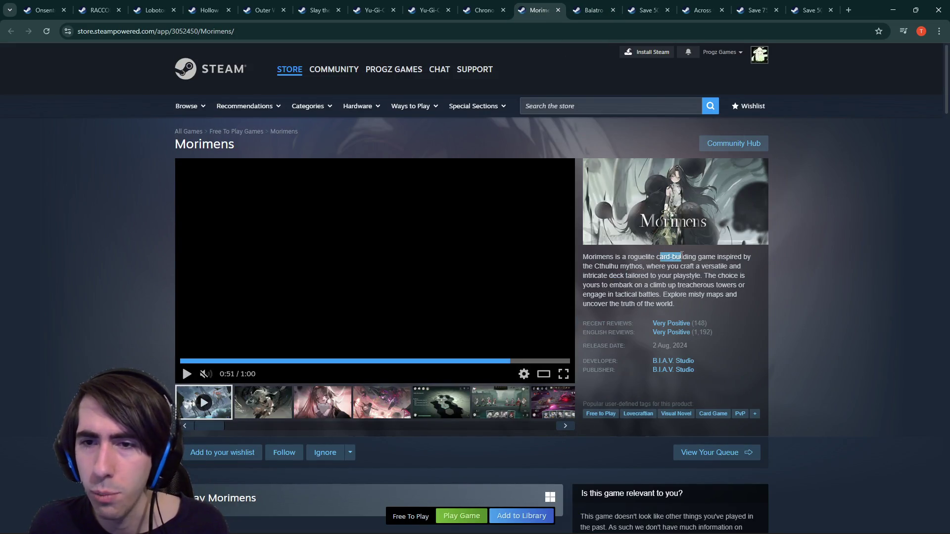
- Hyphenate 'card building' to 'card-building' in Onsento's short description, then select 'on your quest'
key(alt+Tab)
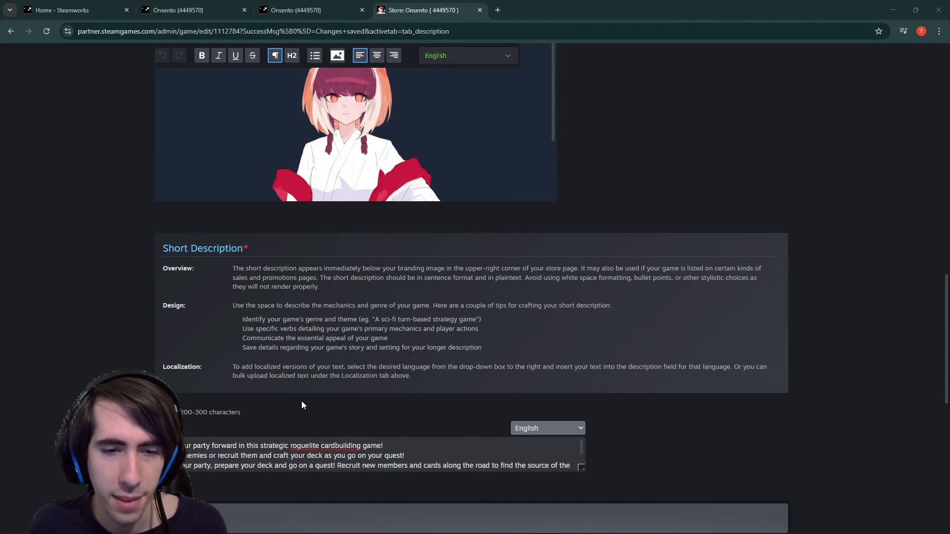
click(337, 445)
text(-)
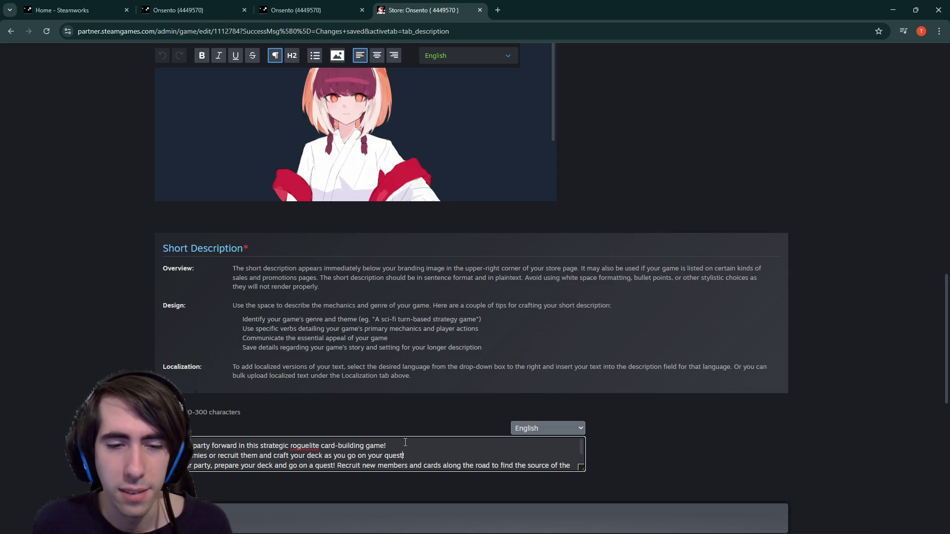
key(ctrl+shift+Left)
key(ctrl+shift+Left)
key(ctrl+shift+Left)
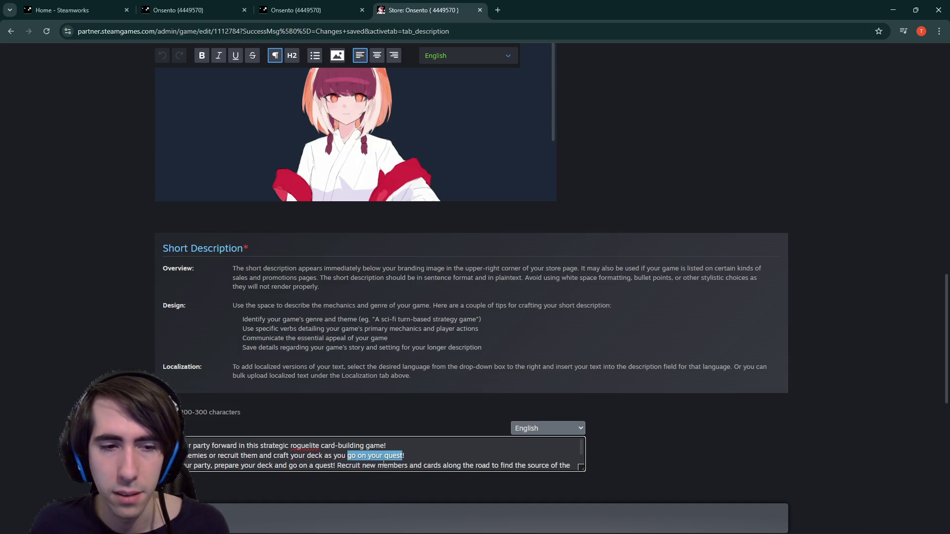
- Replace 'go on your quest through … along the road to' with 'search for the' in the short description
scroll(384, 463, down, 1)
drag(335, 463, 231, 452)
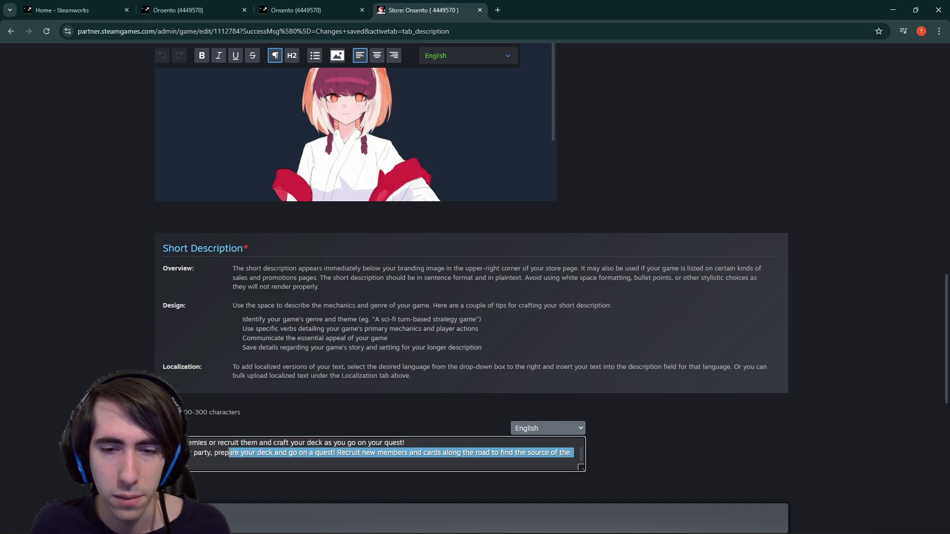
click(360, 444)
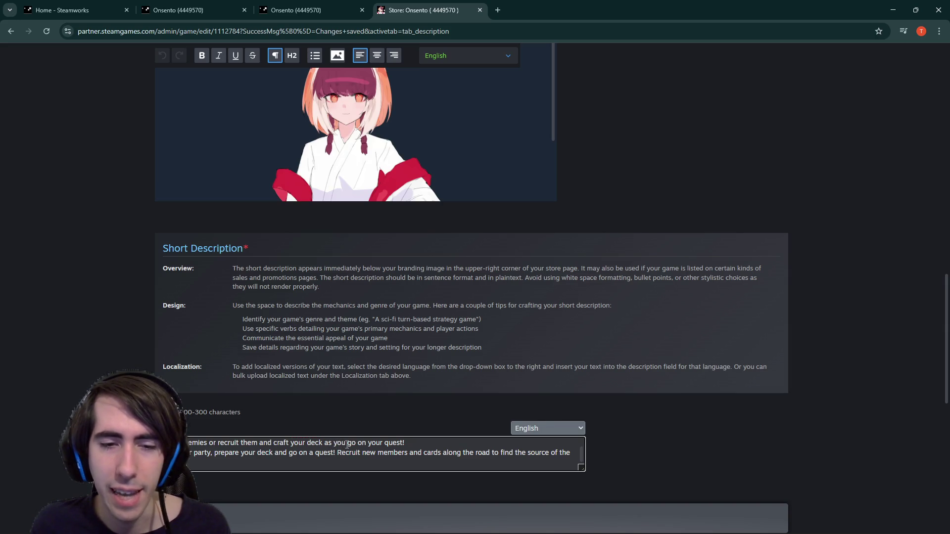
mouse_move(350, 444)
mouse_down()
mouse_move(494, 463)
mouse_move(499, 453)
mouse_up()
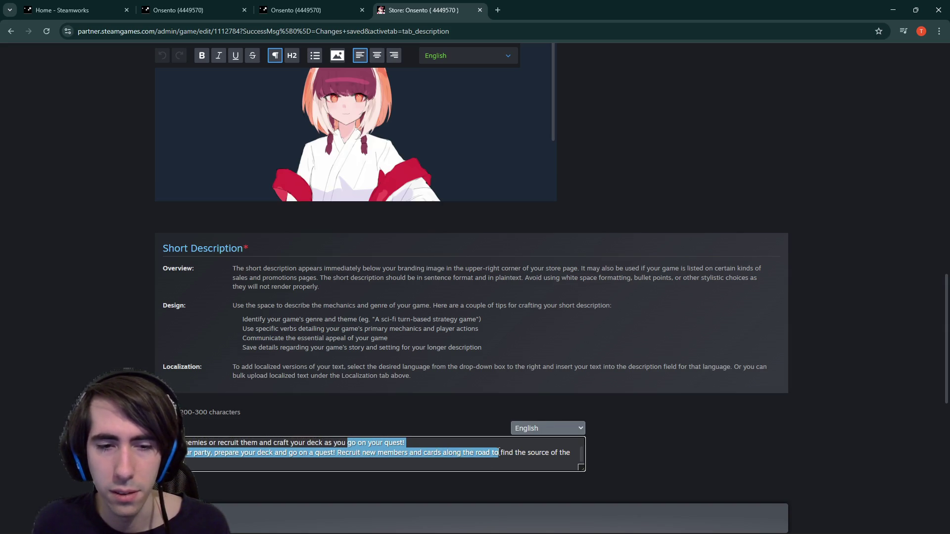
text(search for the)
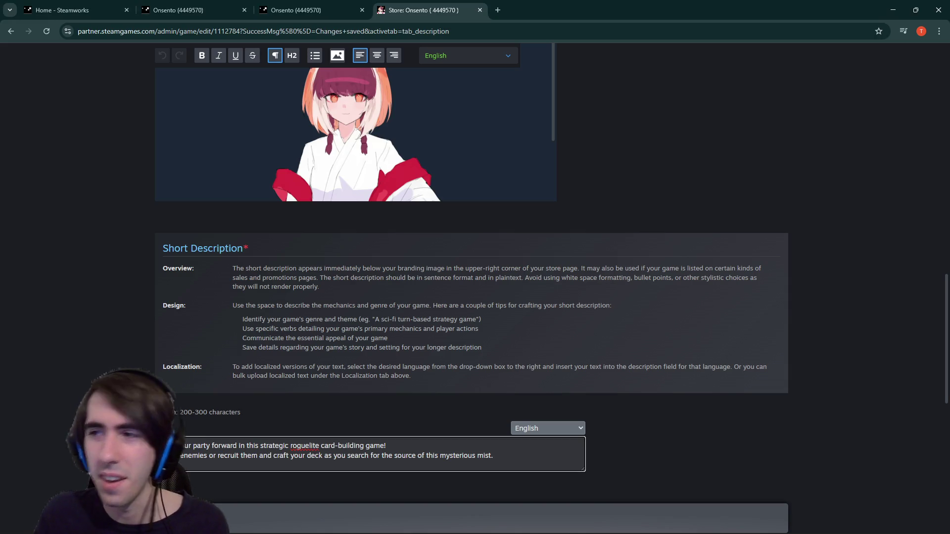
- Select most of the short description and maximize the 'mysterious synonyms' Google search
scroll(649, 270, down, 2)
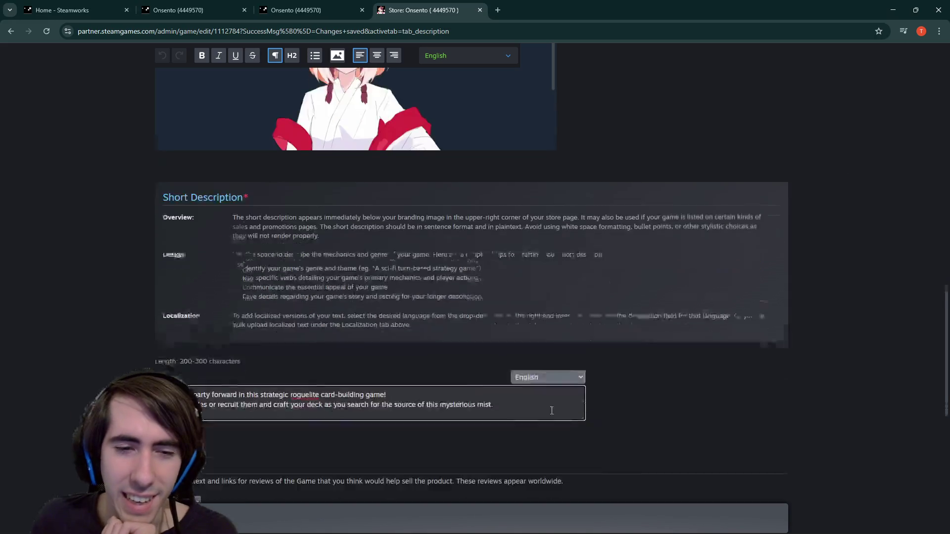
drag(531, 355, 267, 344)
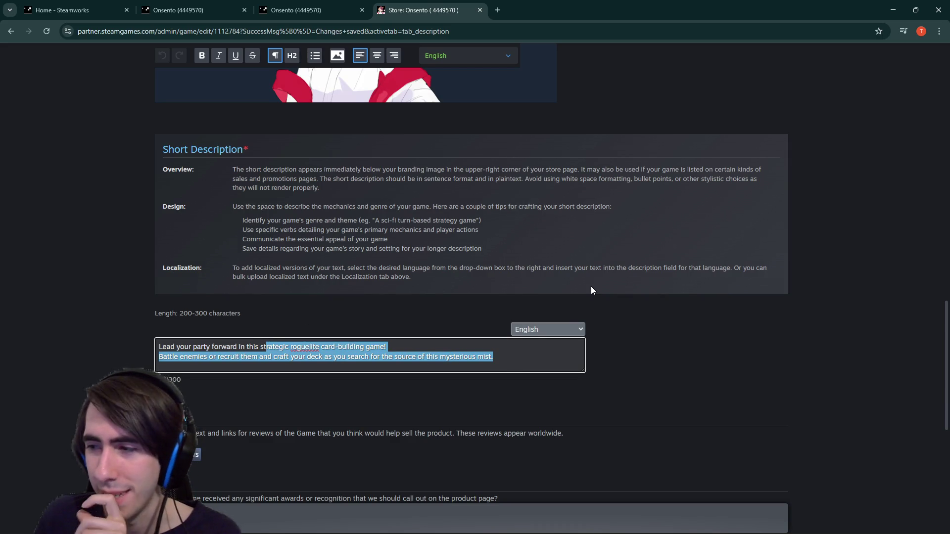
key(alt+Tab)
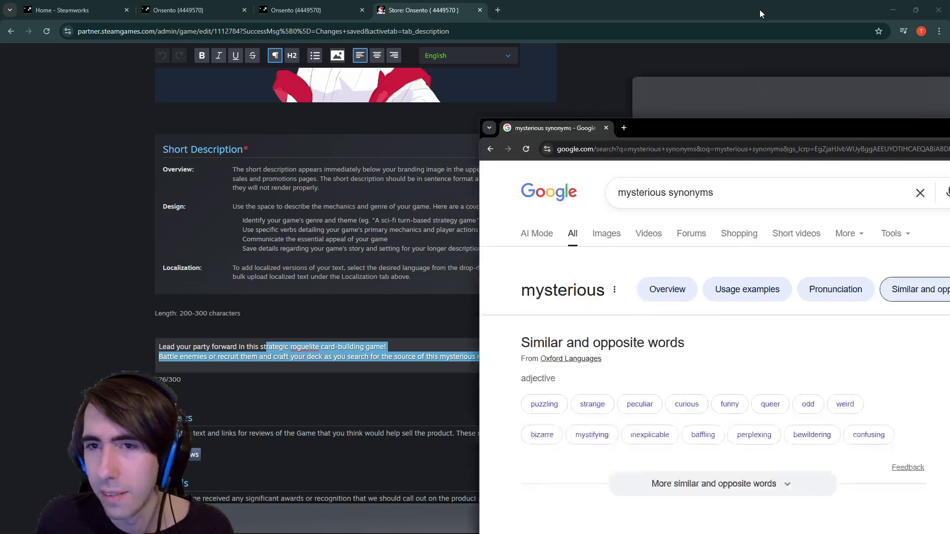
double_click(759, 10)
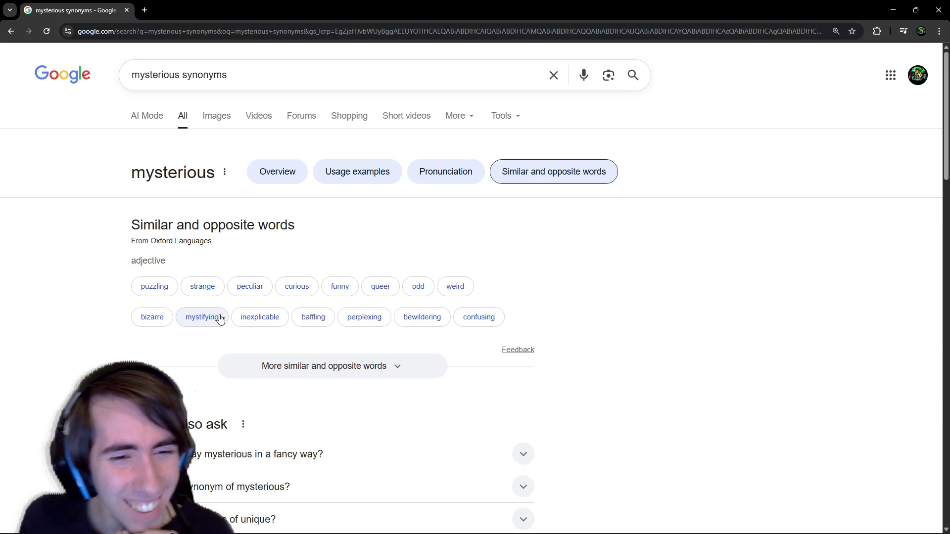
- Expand and scroll through the full list of similar words for mysterious
click(323, 372)
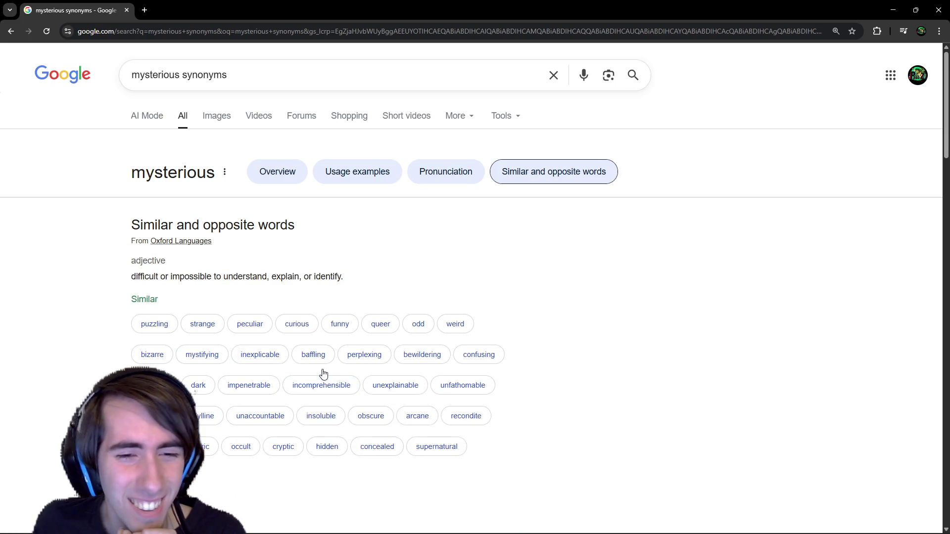
scroll(323, 374, down, 2)
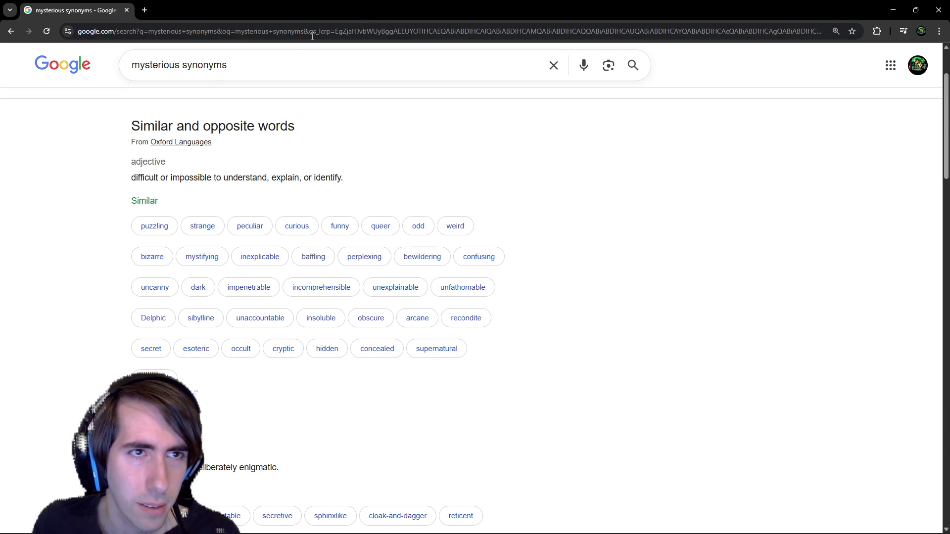
click(178, 69)
double_click(178, 69)
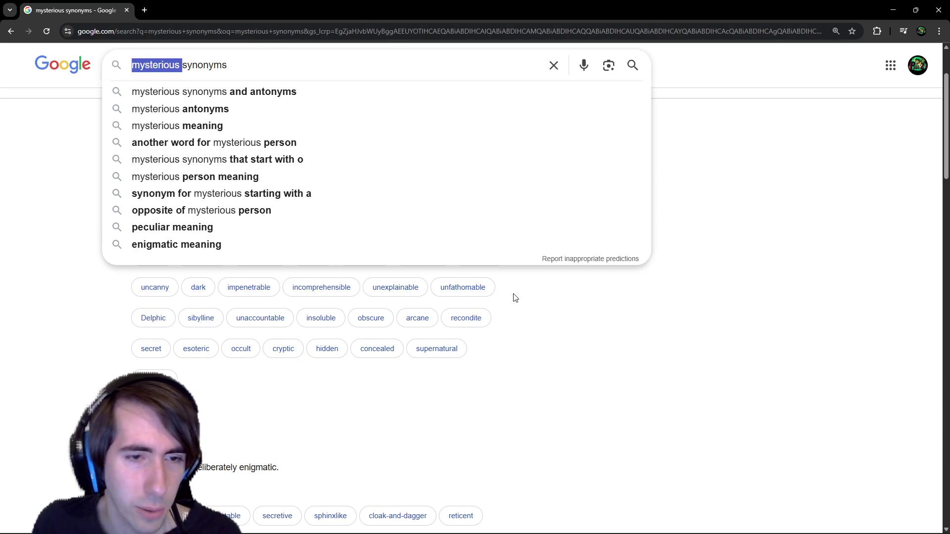
scroll(515, 297, down, 1)
scroll(567, 332, down, 7)
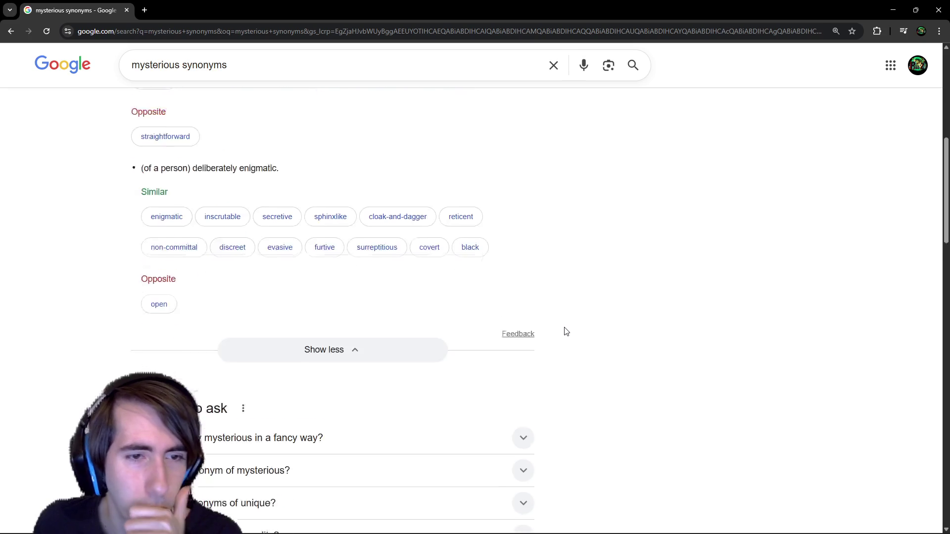
scroll(567, 332, down, 2)
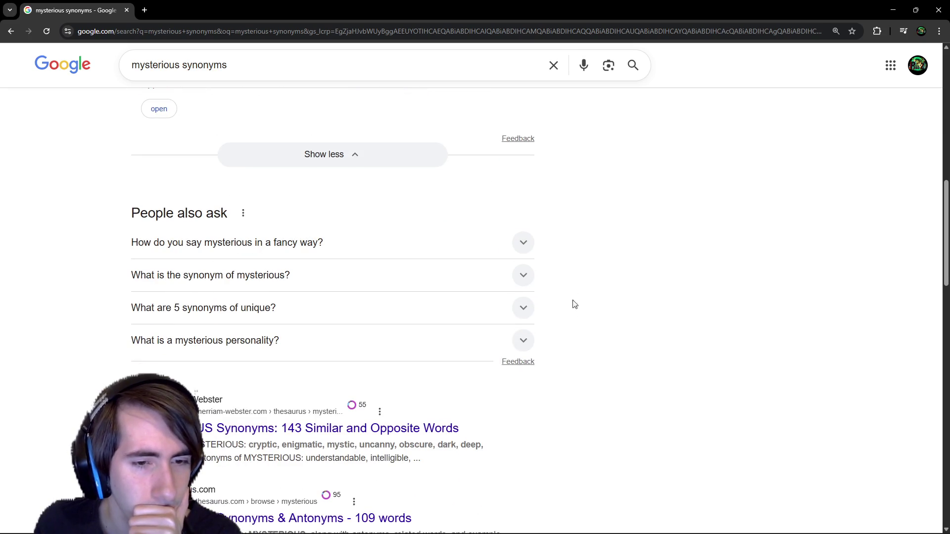
scroll(565, 288, down, 1)
scroll(515, 311, up, 4)
- Change the query to 'mysterious magic synonyms' and run the search
click(299, 61)
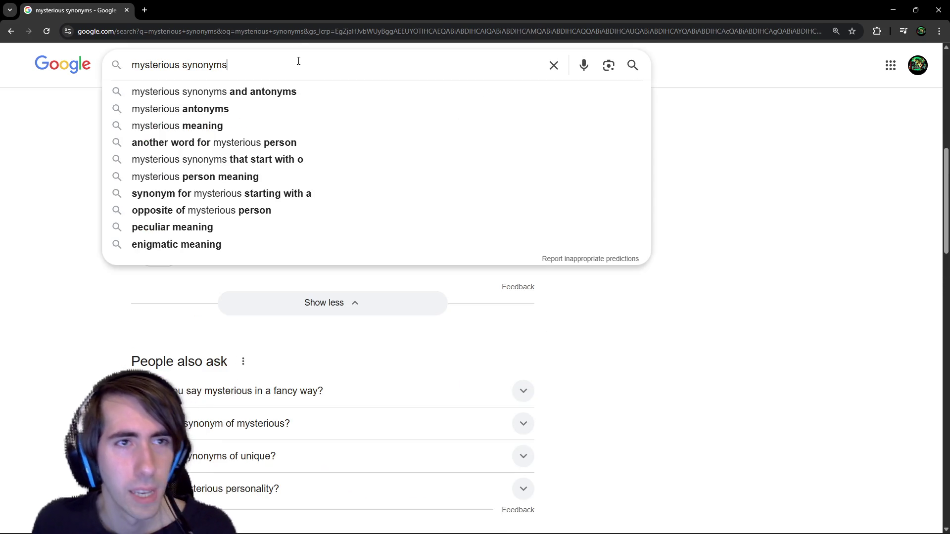
key(ctrl+Left)
text(magic)
key(Return)
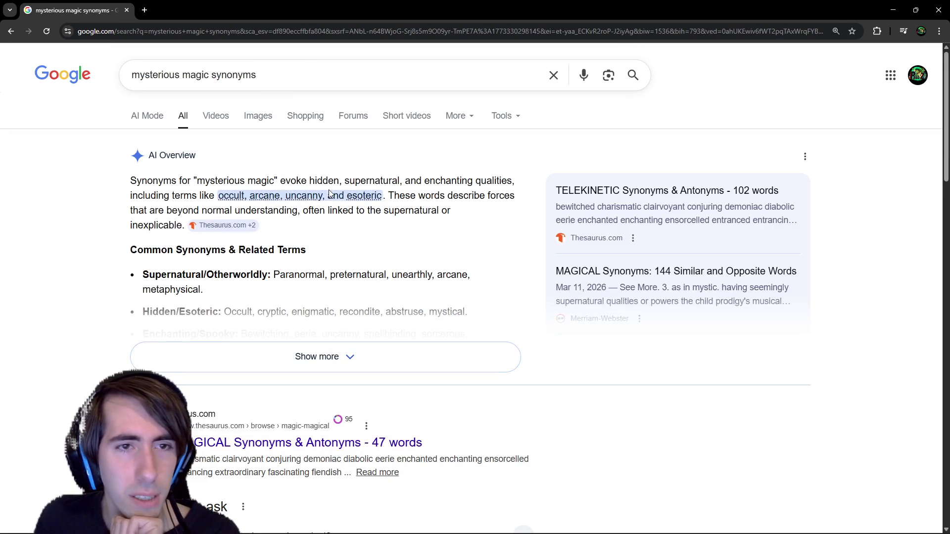
- Open 'esoteric' in a new tab, then expand the AI Overview to review words like preternatural, paranormal and sorcerous
click(376, 204)
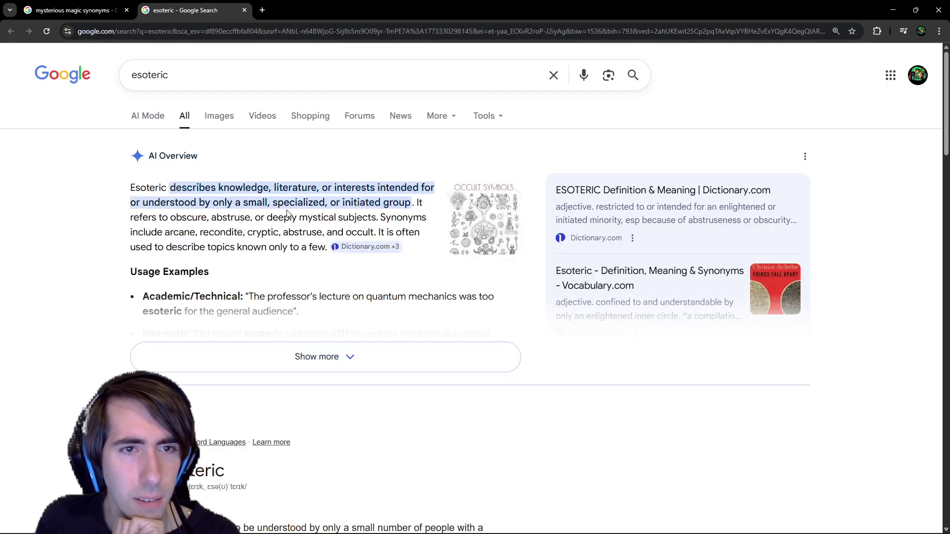
click(89, 4)
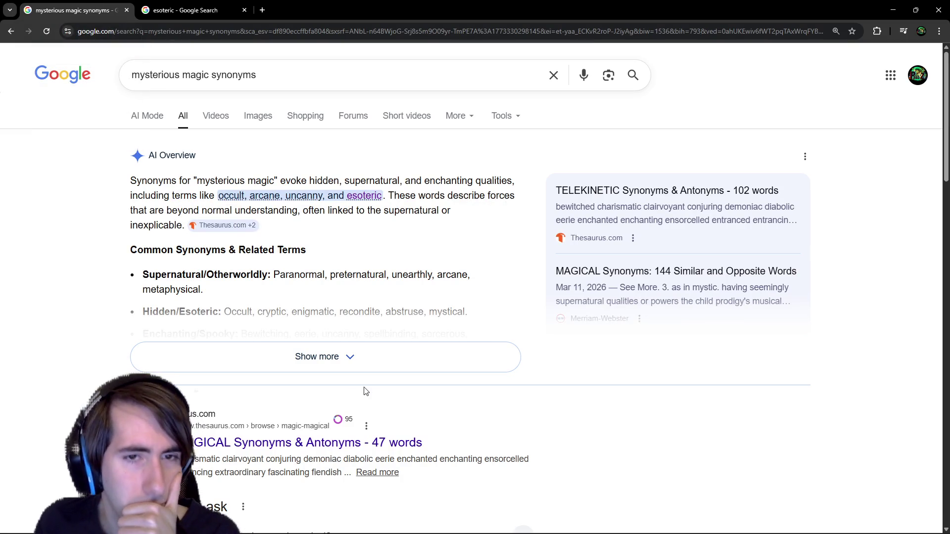
click(370, 369)
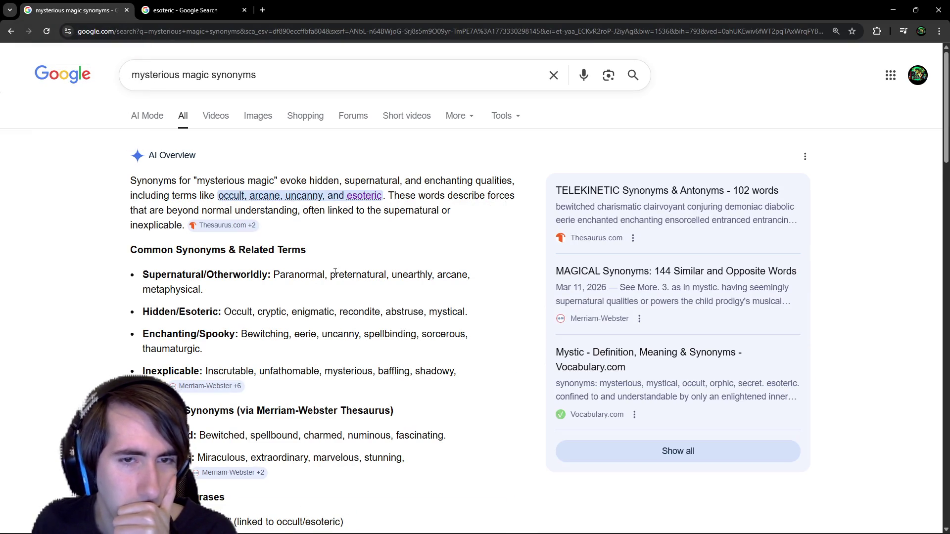
double_click(350, 275)
double_click(298, 275)
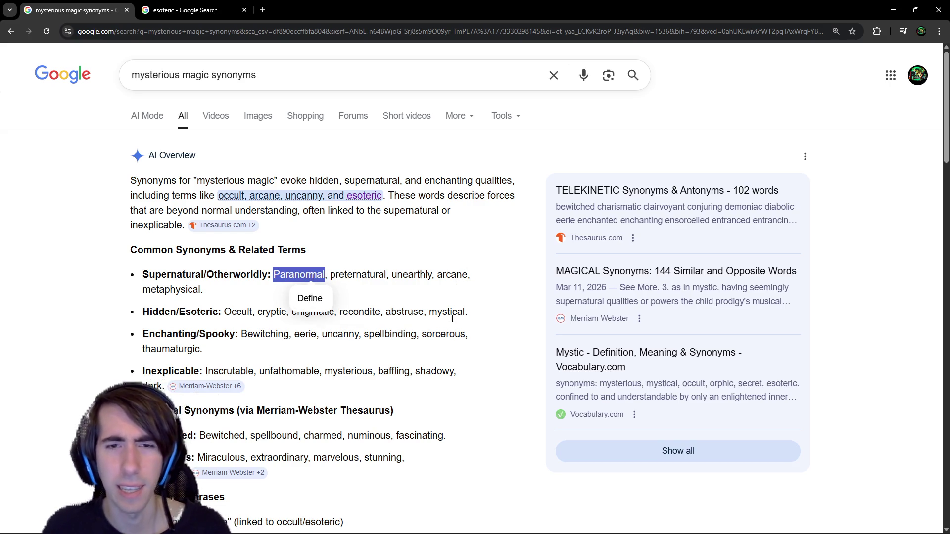
double_click(443, 335)
- Scroll the results and open WordHippo's 'What is another word for magical?' page
scroll(367, 297, down, 2)
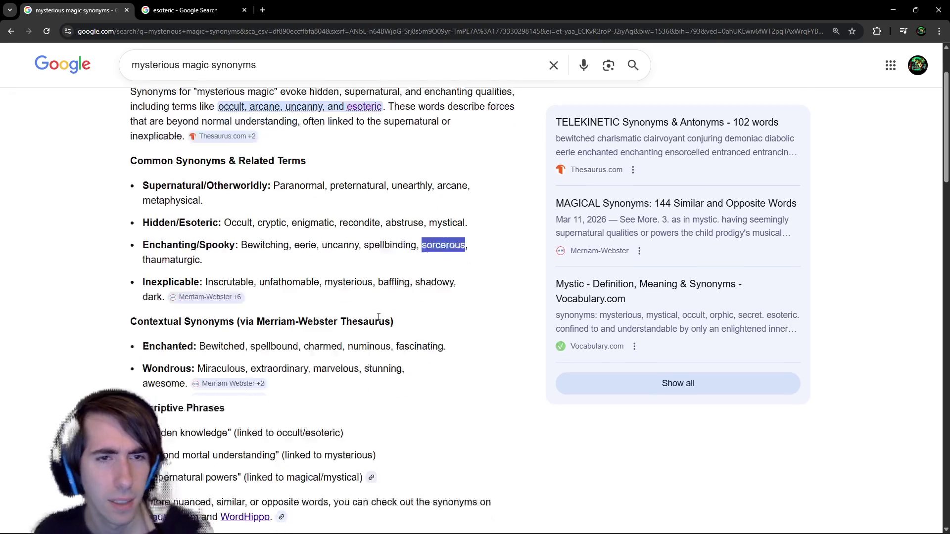
scroll(368, 297, down, 1)
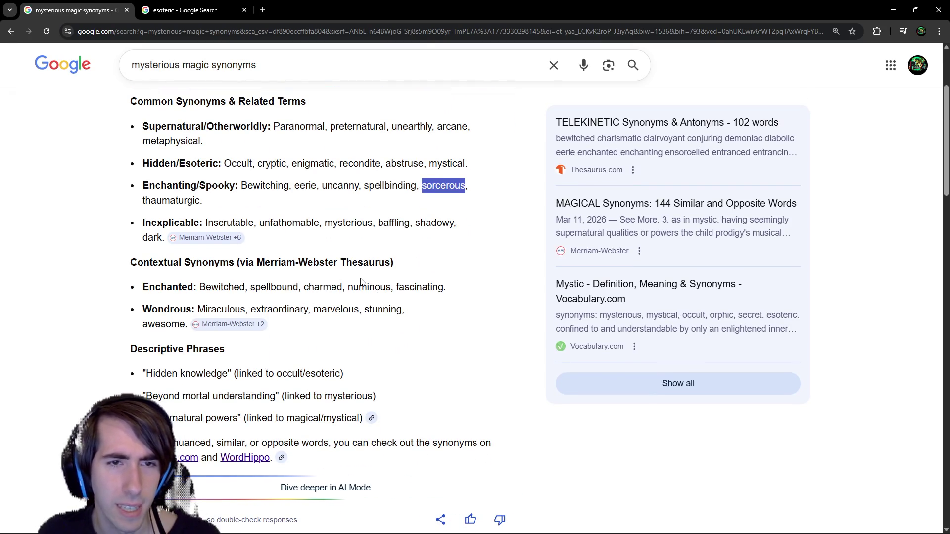
scroll(361, 282, down, 1)
scroll(361, 282, down, 12)
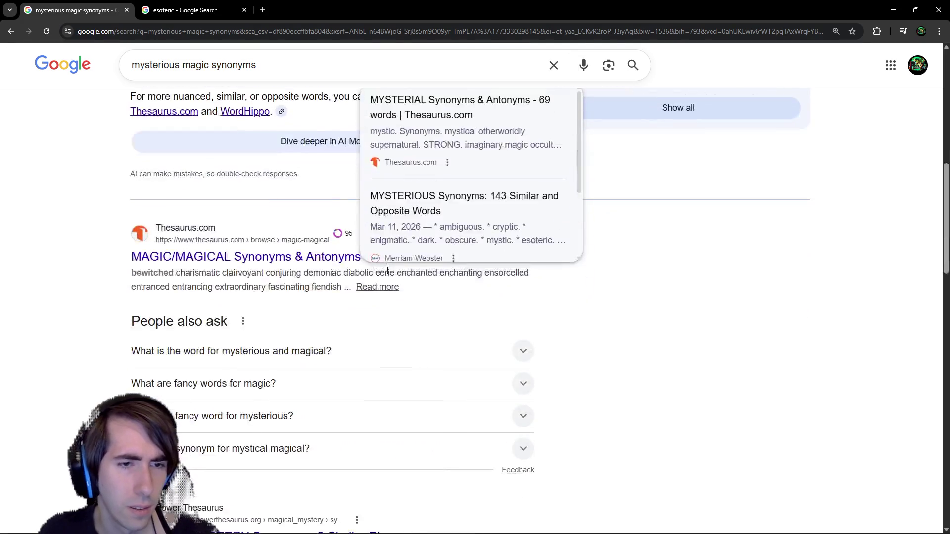
scroll(352, 245, down, 2)
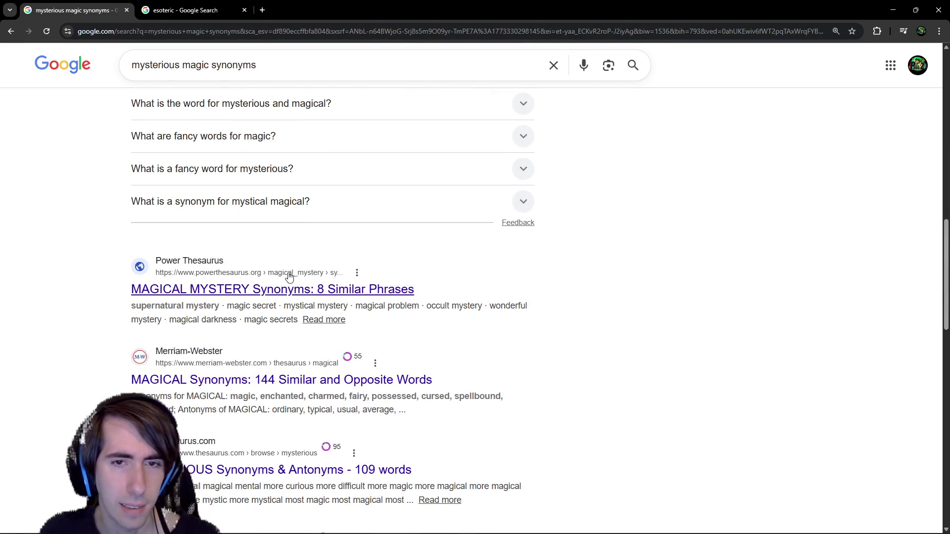
scroll(254, 281, down, 1)
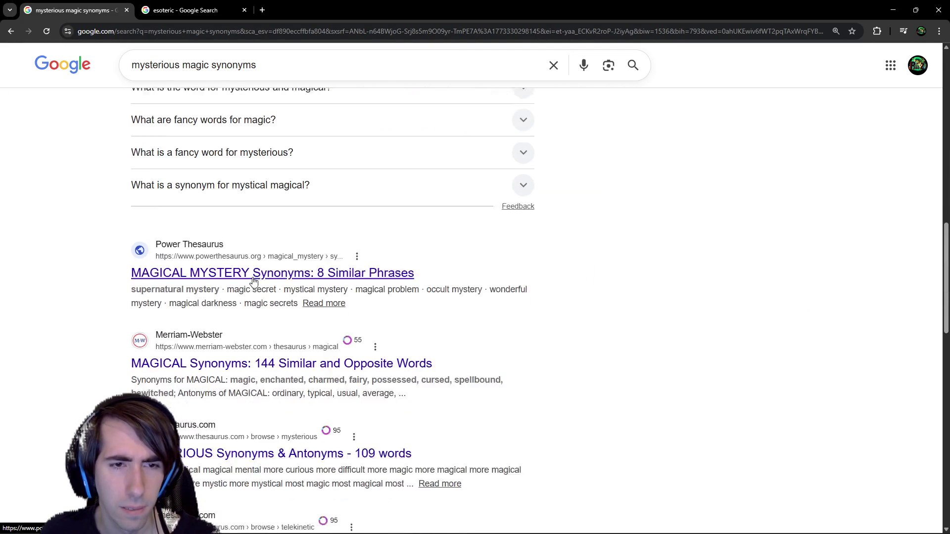
double_click(283, 349)
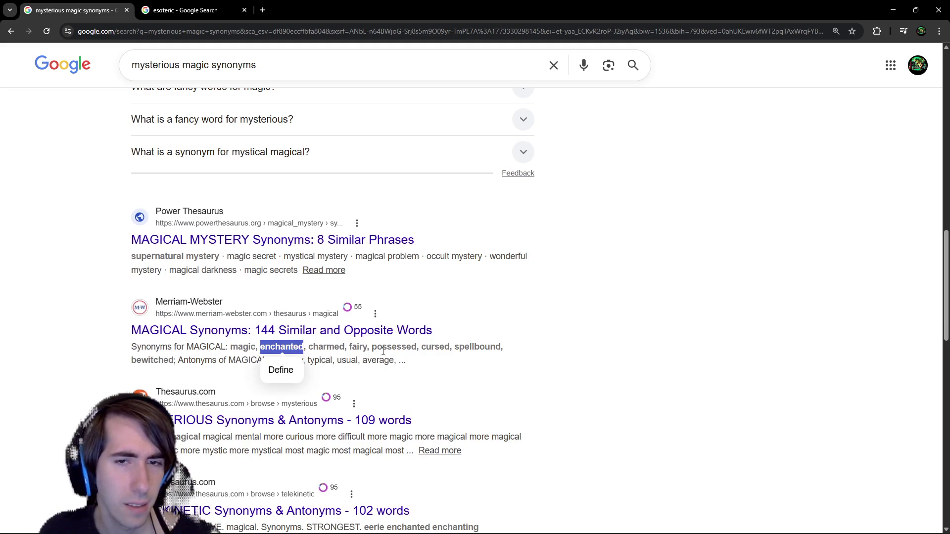
scroll(405, 351, down, 3)
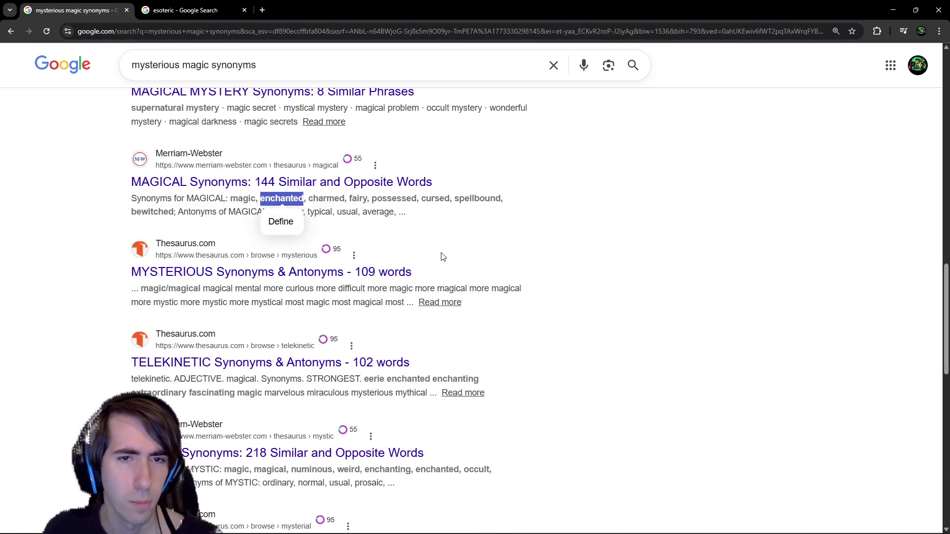
click(193, 300)
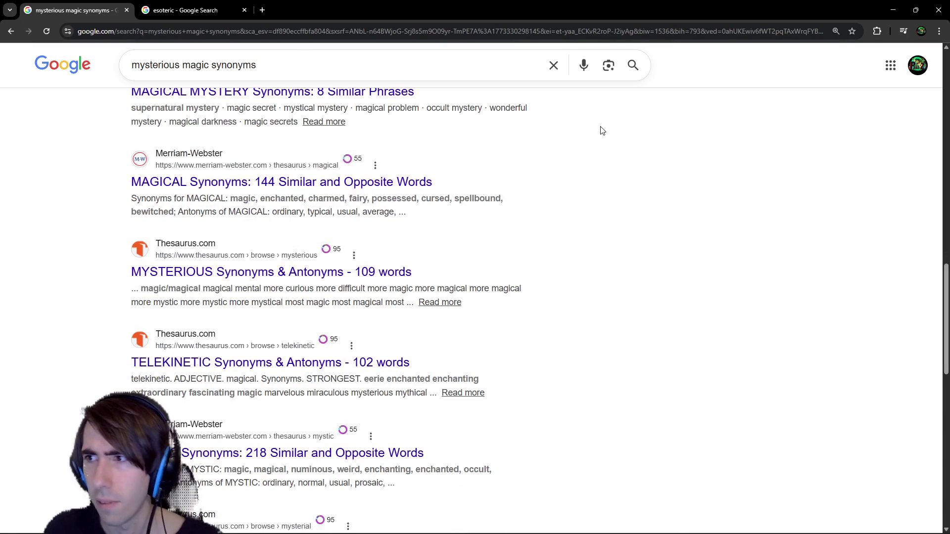
scroll(627, 257, down, 2)
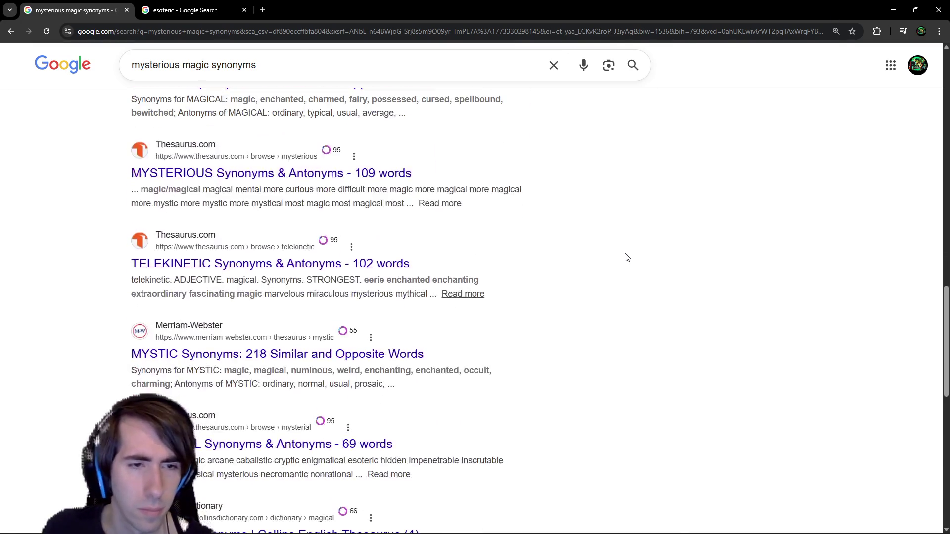
scroll(627, 257, down, 6)
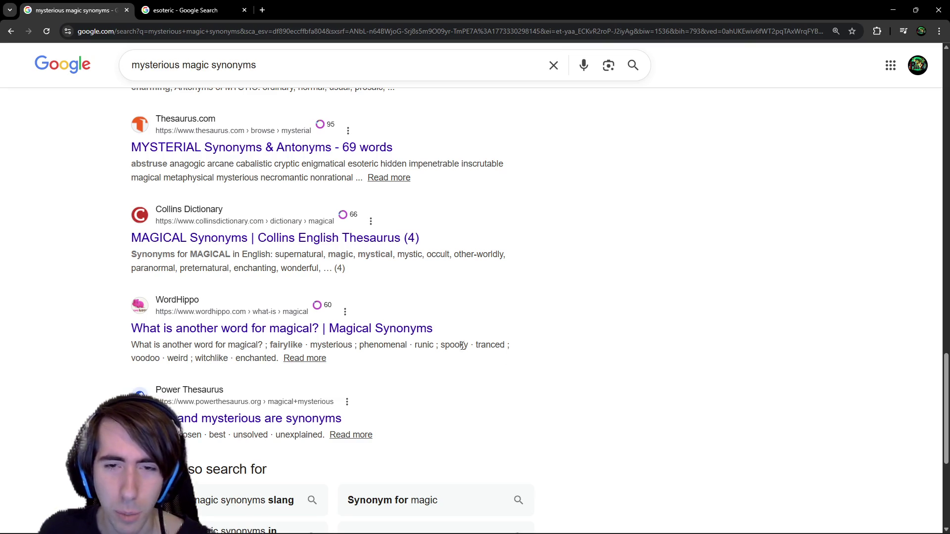
click(299, 359)
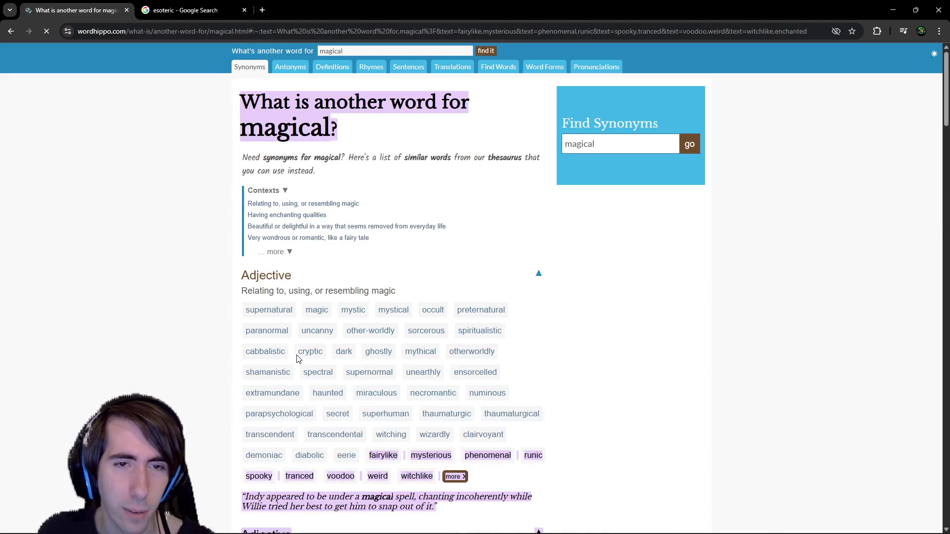
scroll(299, 359, down, 1)
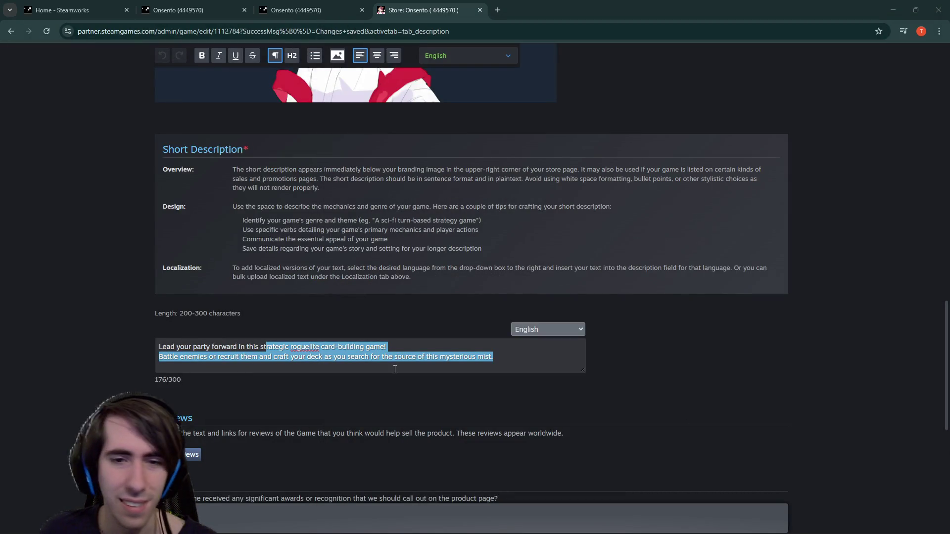
click(378, 355)
double_click(483, 357)
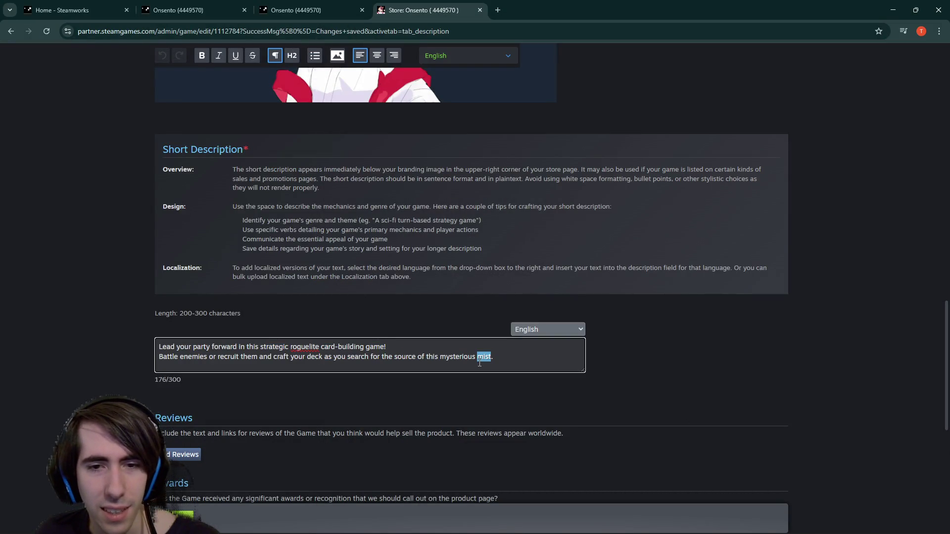
text(gol)
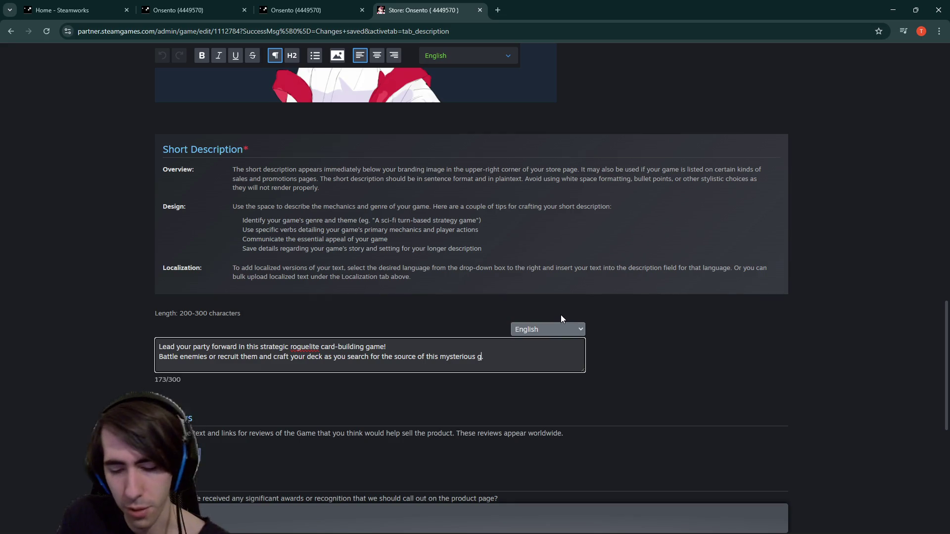
key(BackSpace)
key(BackSpace)
key(BackSpace)
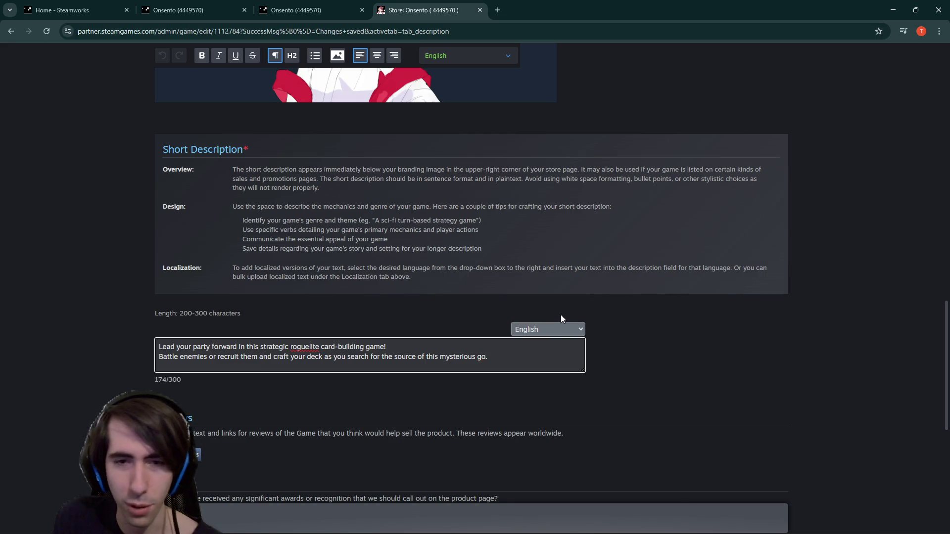
text(fog)
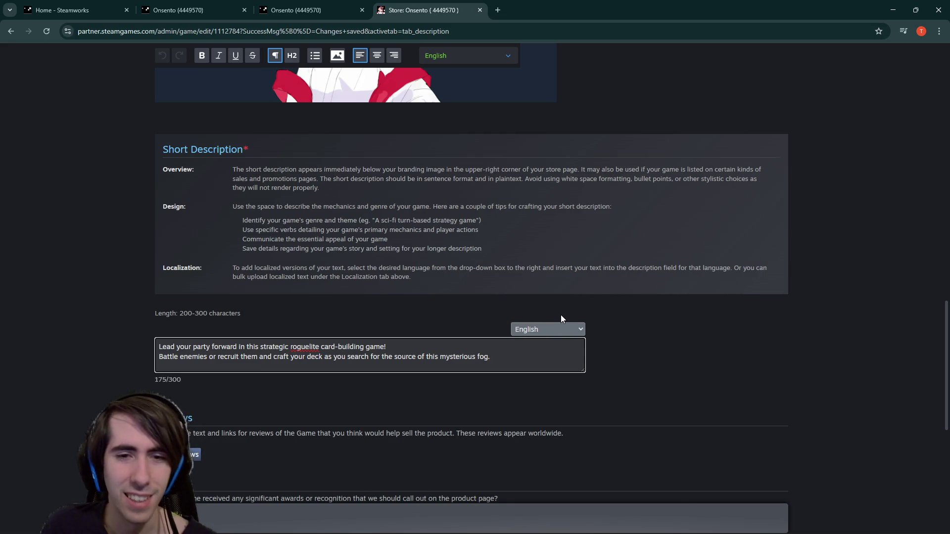
double_click(431, 357)
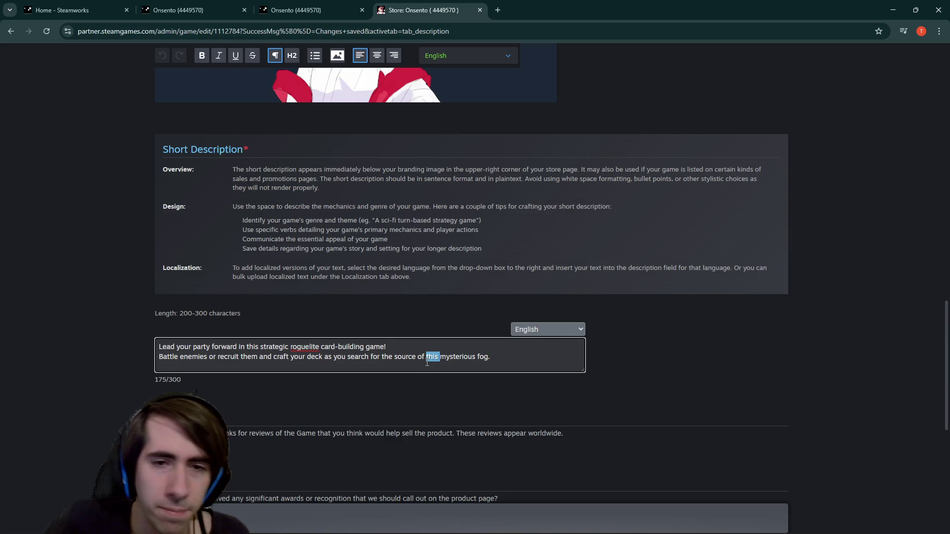
double_click(385, 356)
click(476, 357)
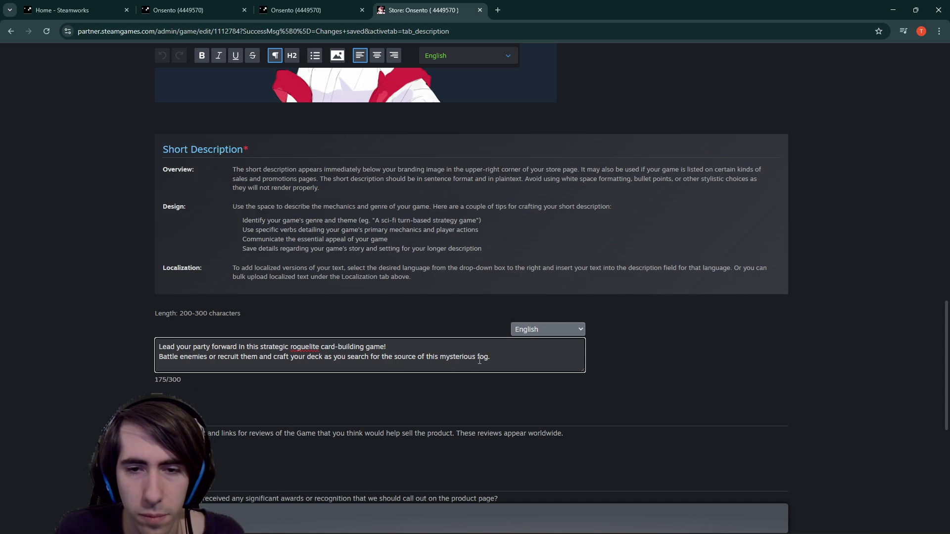
drag(487, 357, 418, 358)
scroll(420, 359, up, 10)
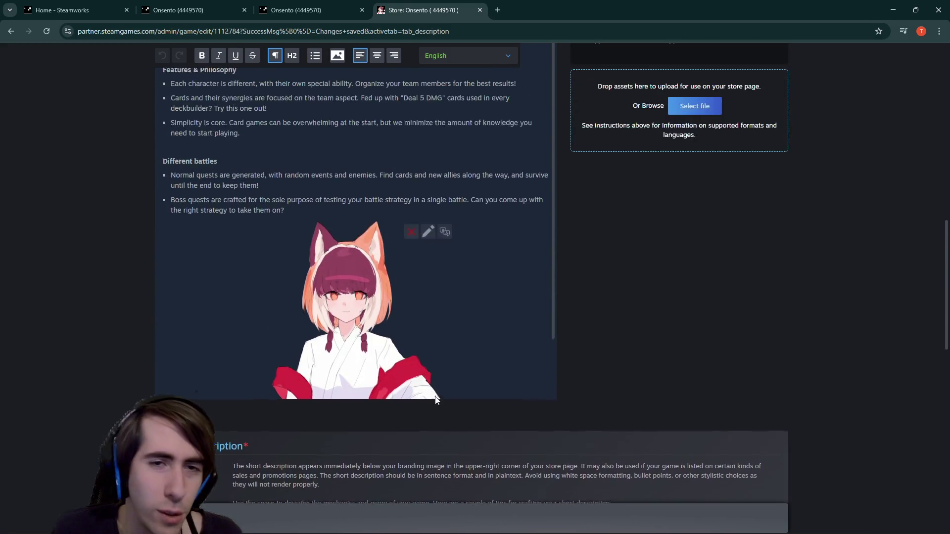
scroll(625, 439, up, 9)
scroll(605, 443, down, 3)
scroll(605, 441, down, 15)
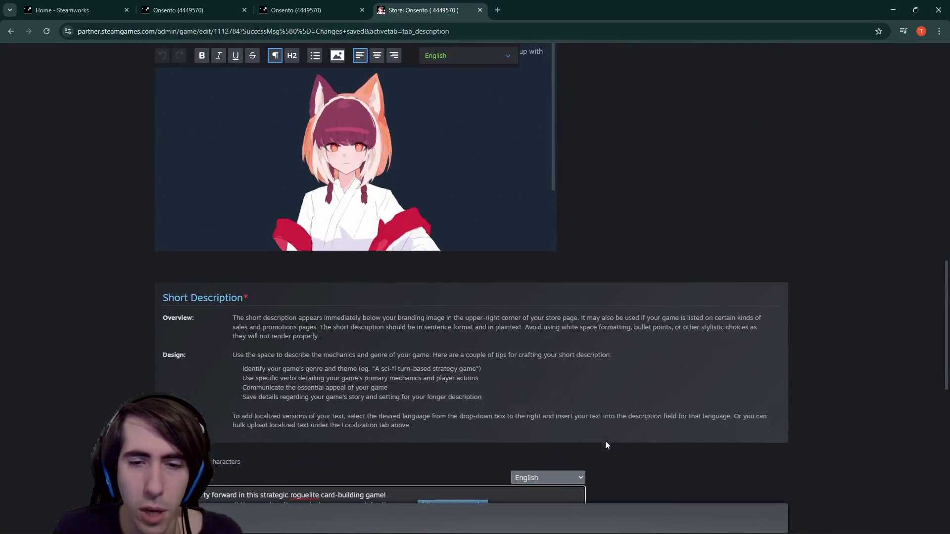
click(549, 415)
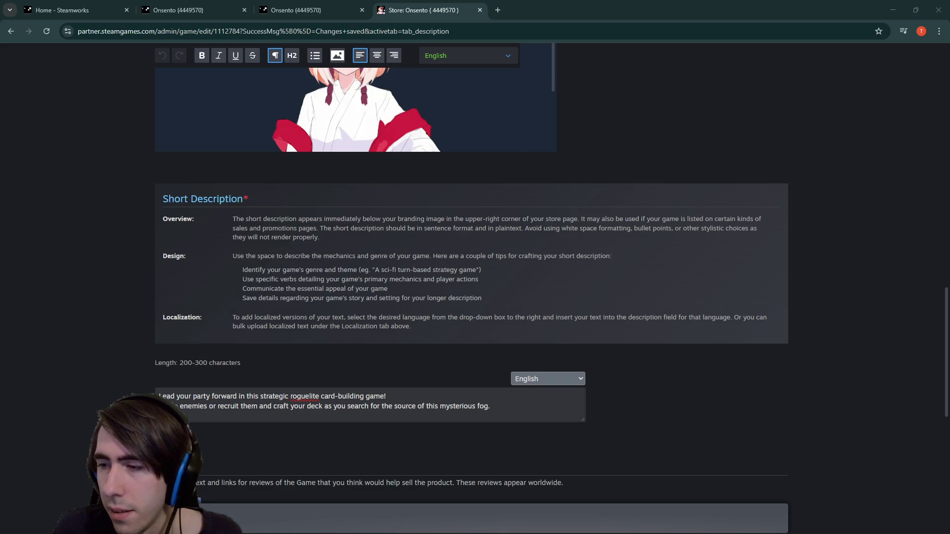
drag(949, 287, 817, 3)
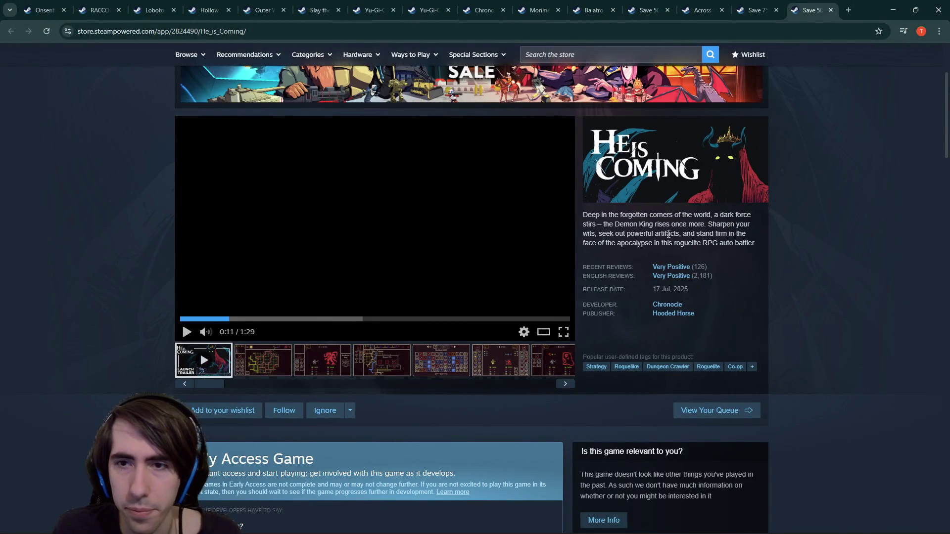
click(755, 10)
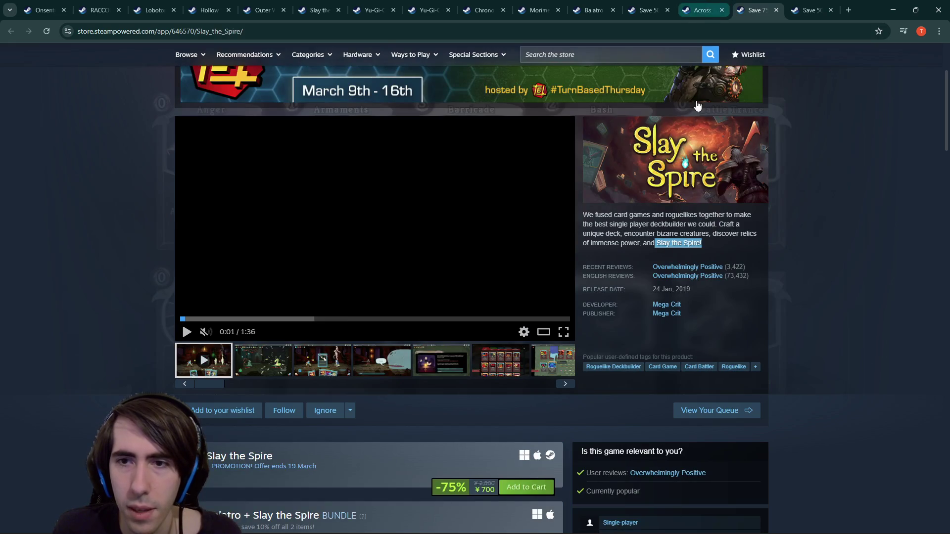
click(699, 6)
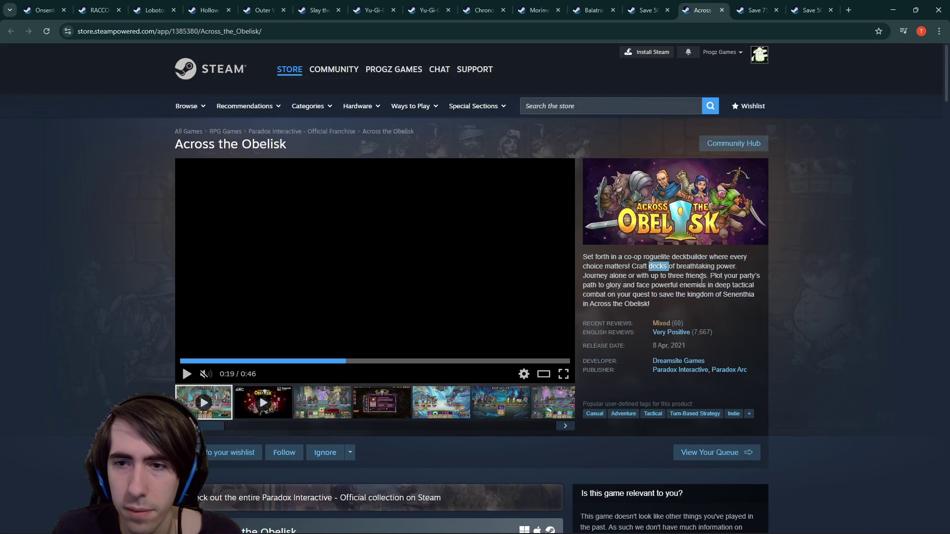
drag(714, 276, 707, 308)
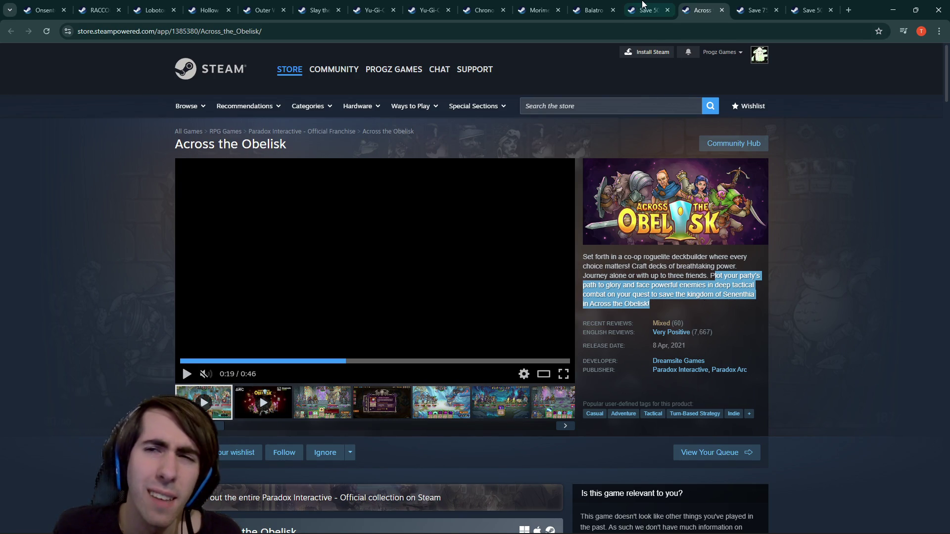
click(636, 4)
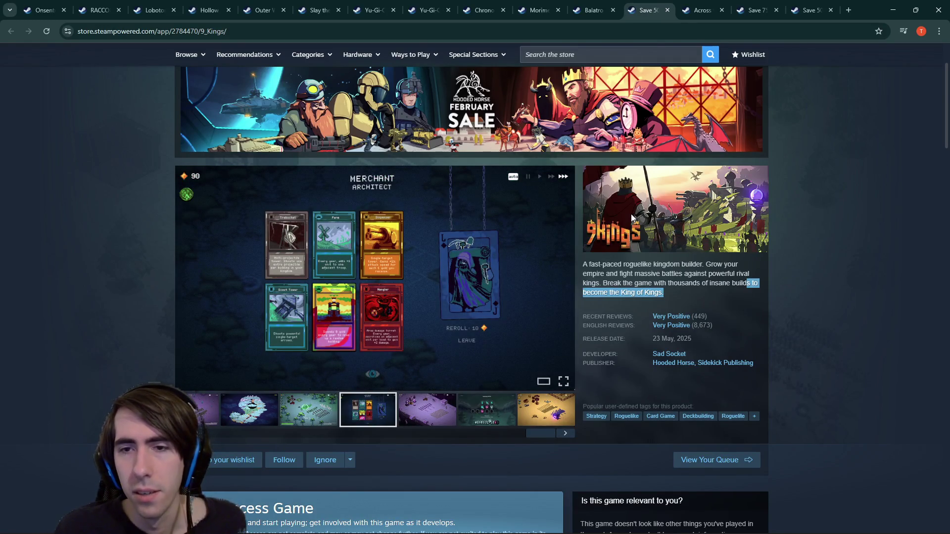
key(ctrl+shift+Tab)
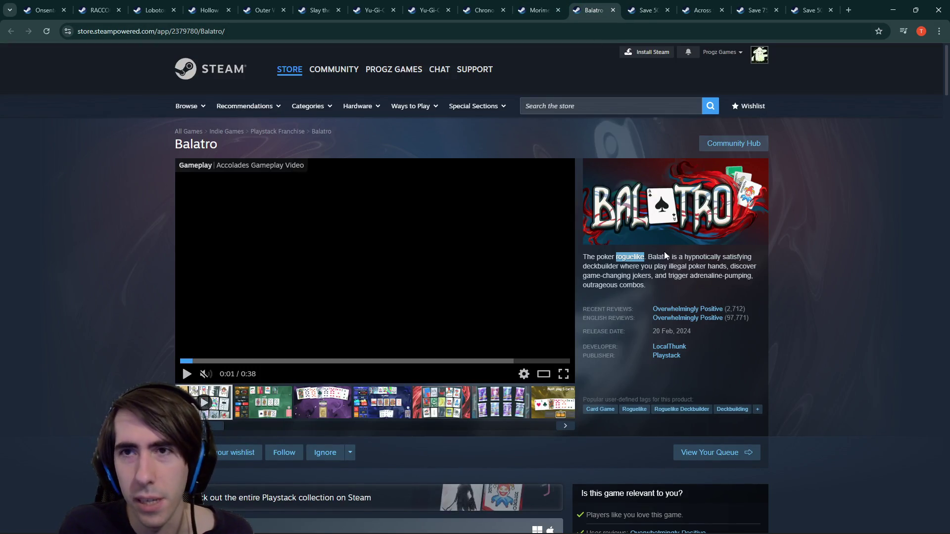
scroll(664, 251, down, 1)
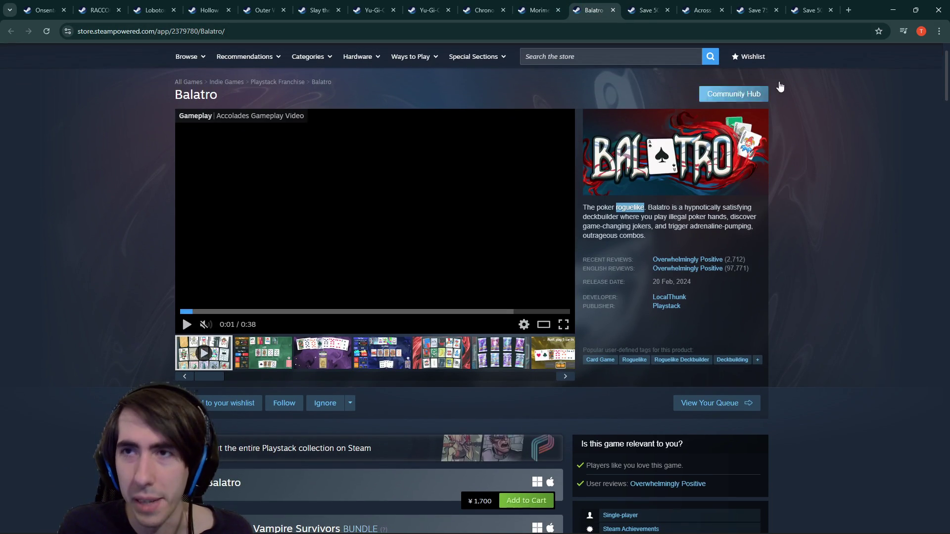
click(891, 6)
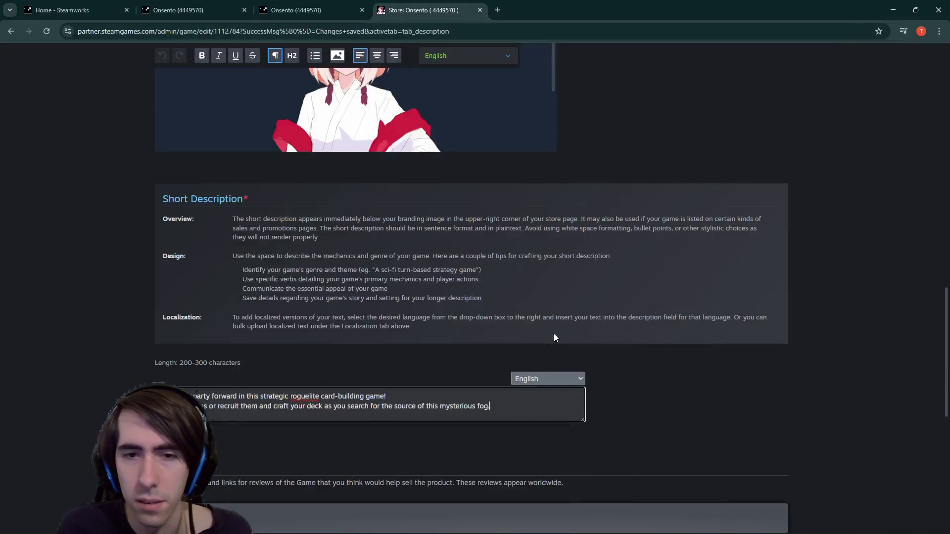
drag(494, 413, 335, 427)
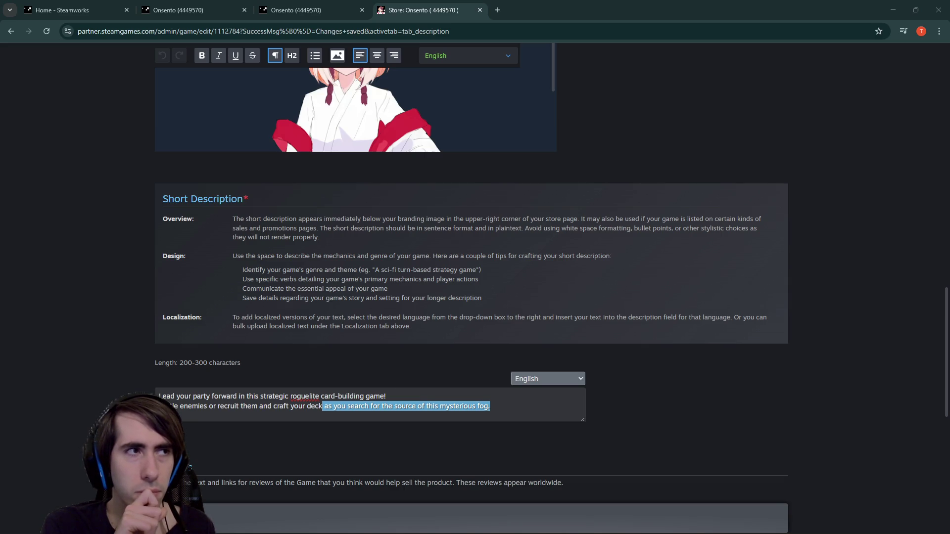
click(528, 415)
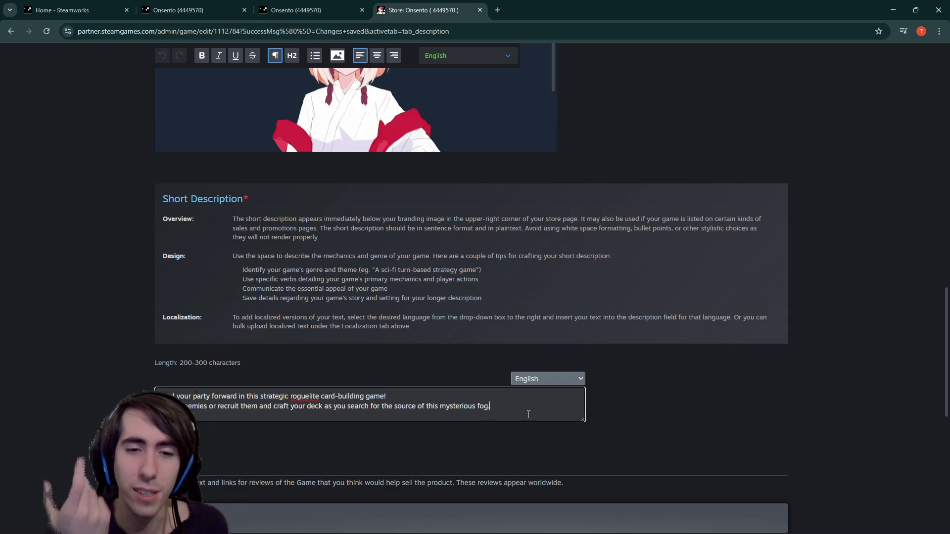
- Insert 'get closer and closer' before 'search for the source' in the short description, fixing the typo
key(ctrl+shift+Left)
key(ctrl+shift+Left)
key(ctrl+shift+Left)
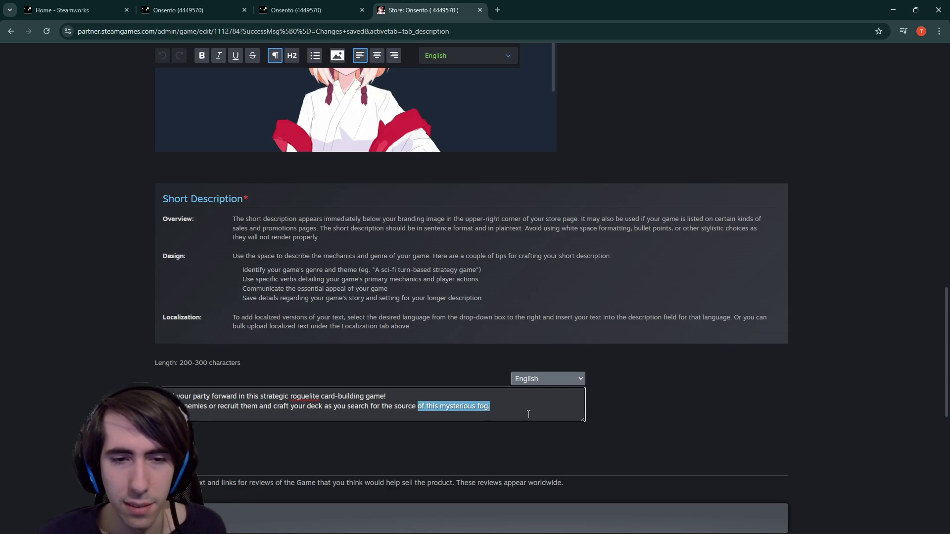
key(ctrl+Right)
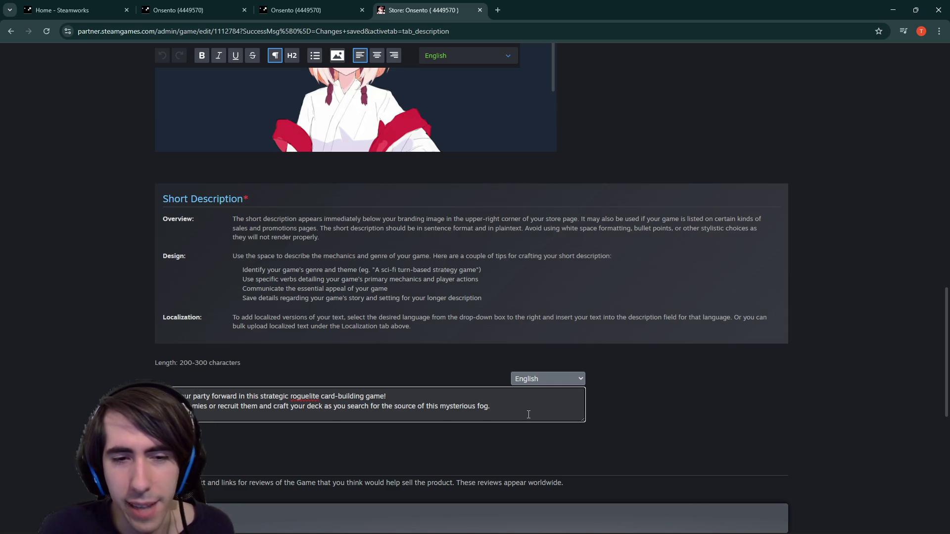
text(get closer and cos)
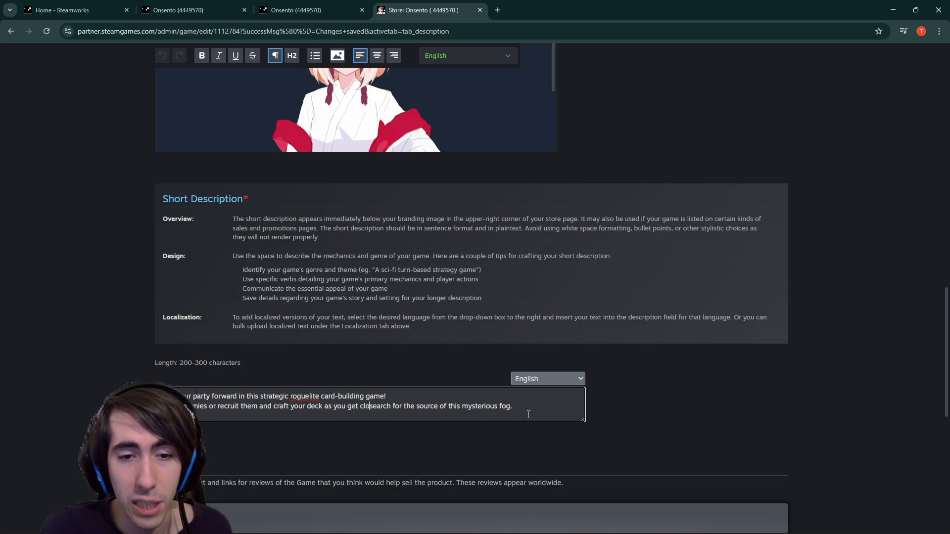
key(BackSpace)
key(BackSpace)
text(loser se)
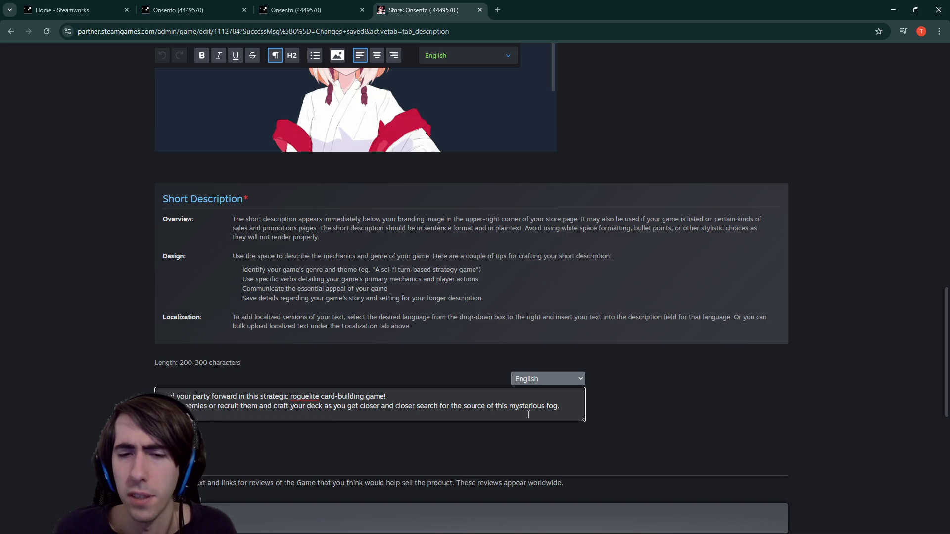
mouse_move(555, 412)
mouse_down()
mouse_move(329, 414)
mouse_move(567, 407)
mouse_up()
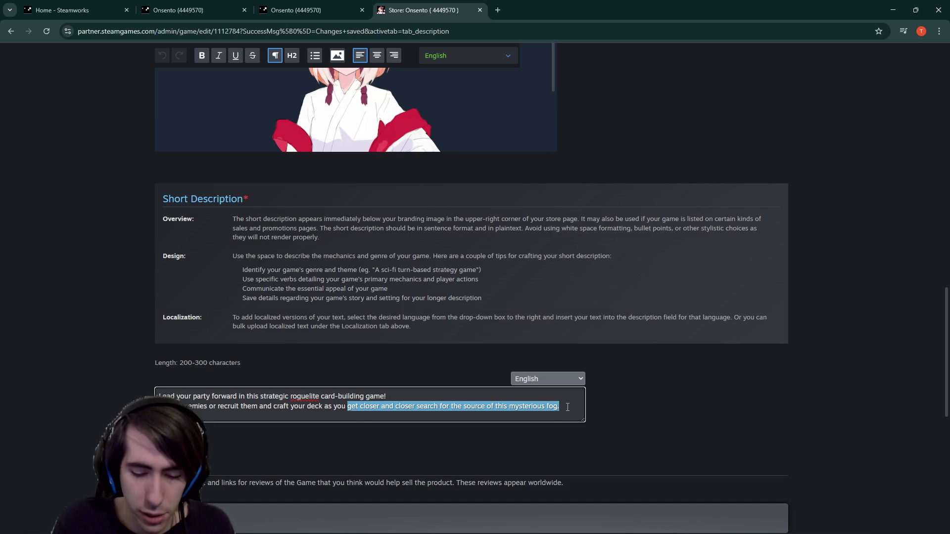
- Replace the fog clause so the short description ends 'as you restore your hotspring', then reload
text(rebu)
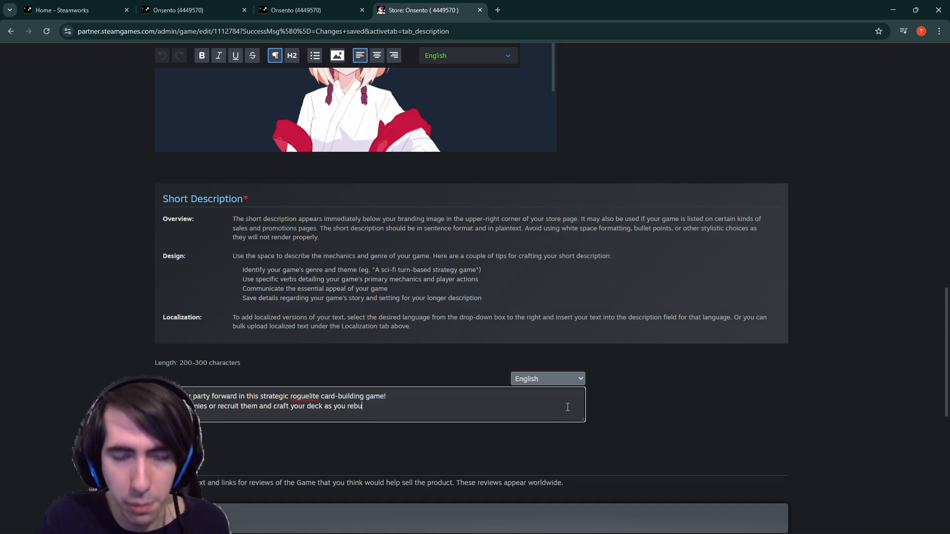
text(ild your ho)
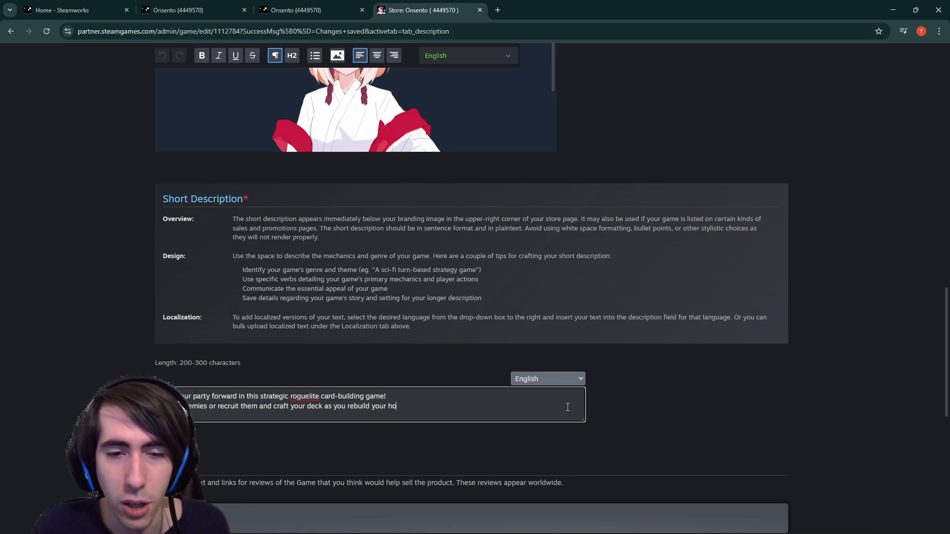
text(tspring.)
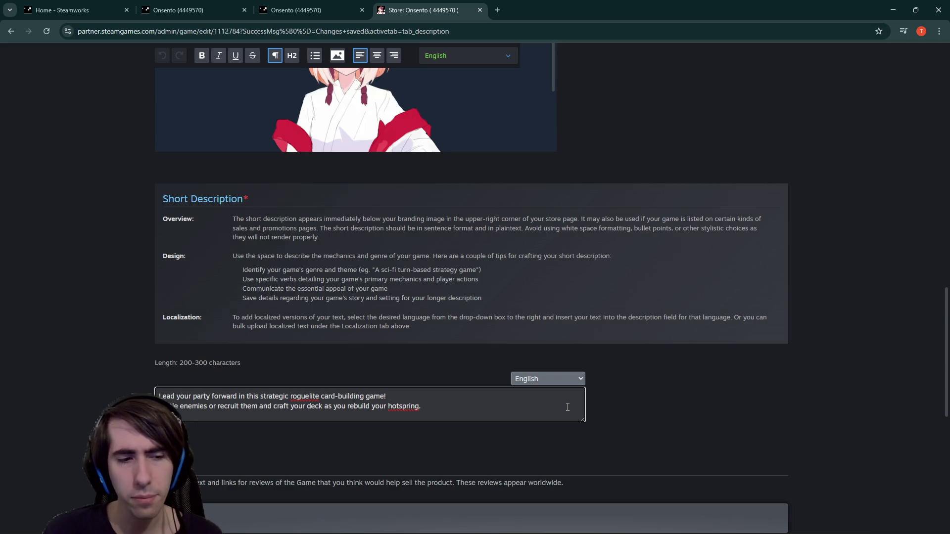
key(ctrl+Left)
key(ctrl+Left)
key(ctrl+BackSpace)
text(res)
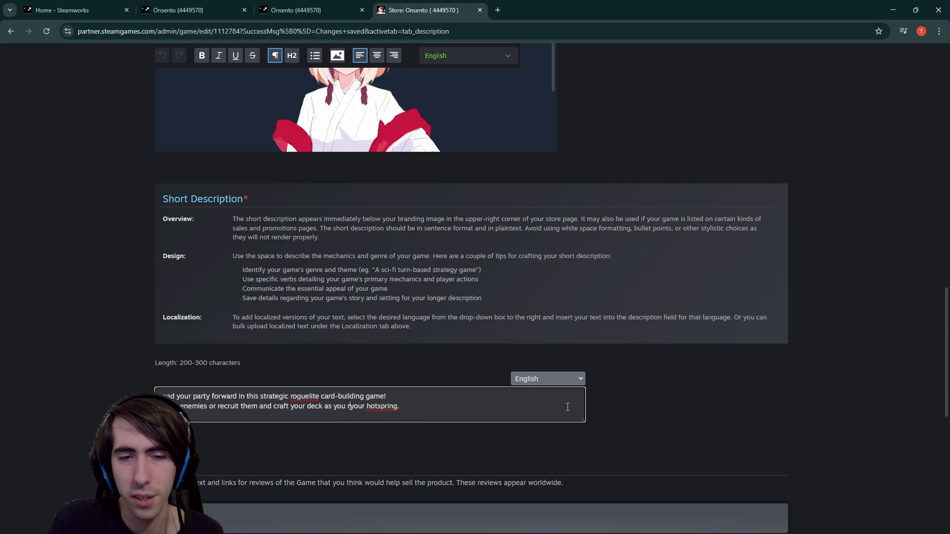
text(tore)
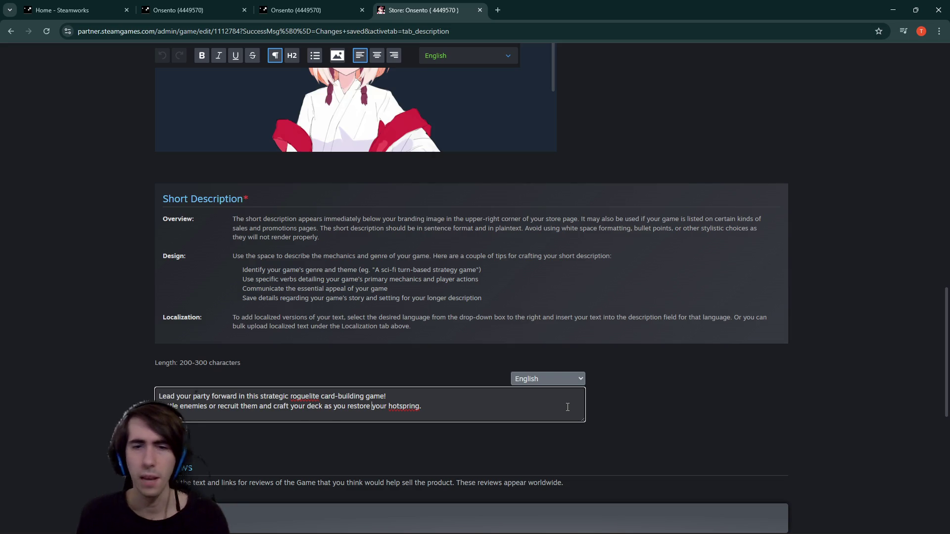
scroll(494, 380, down, 2)
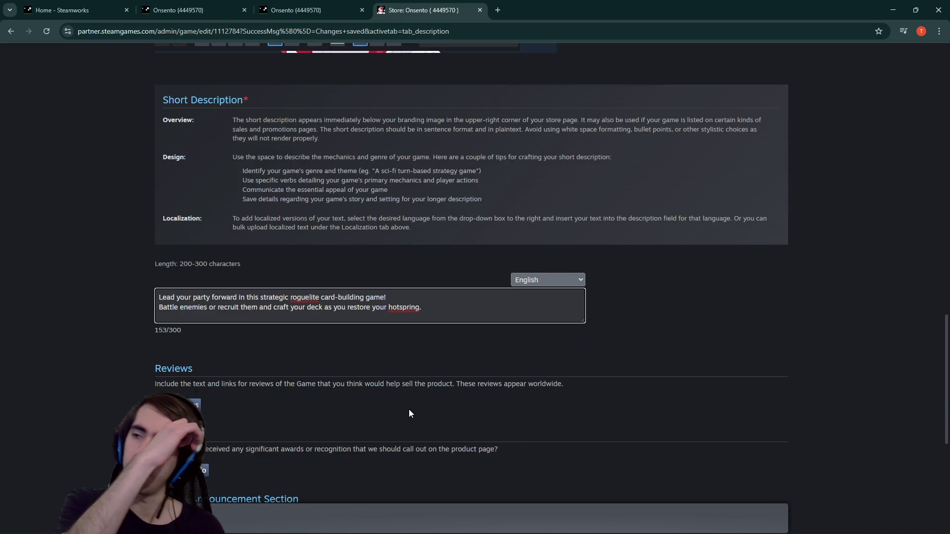
key(F5)
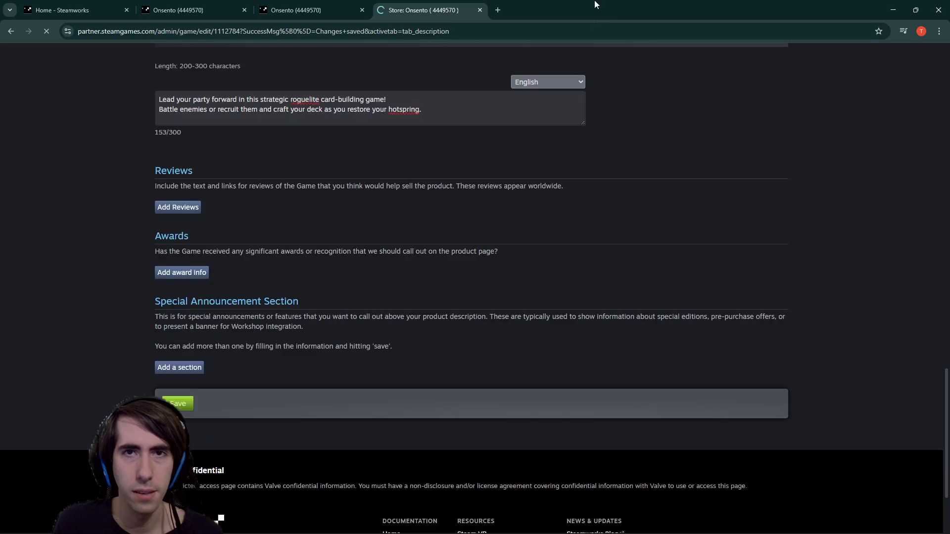
- Pan the Godot scene briefly, then scroll Steamworks back up to the About This Game editor
key(alt+Tab)
drag(488, 229, 535, 262)
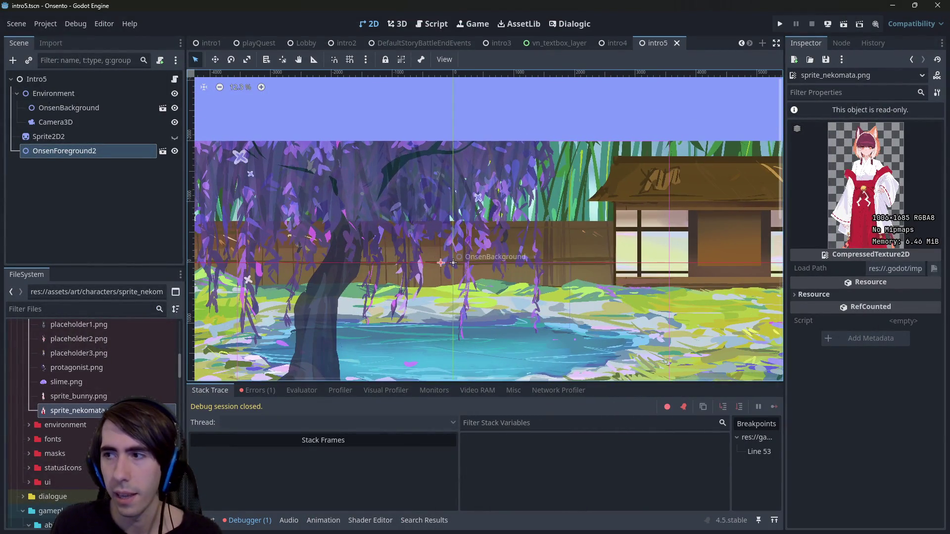
key(alt+Tab)
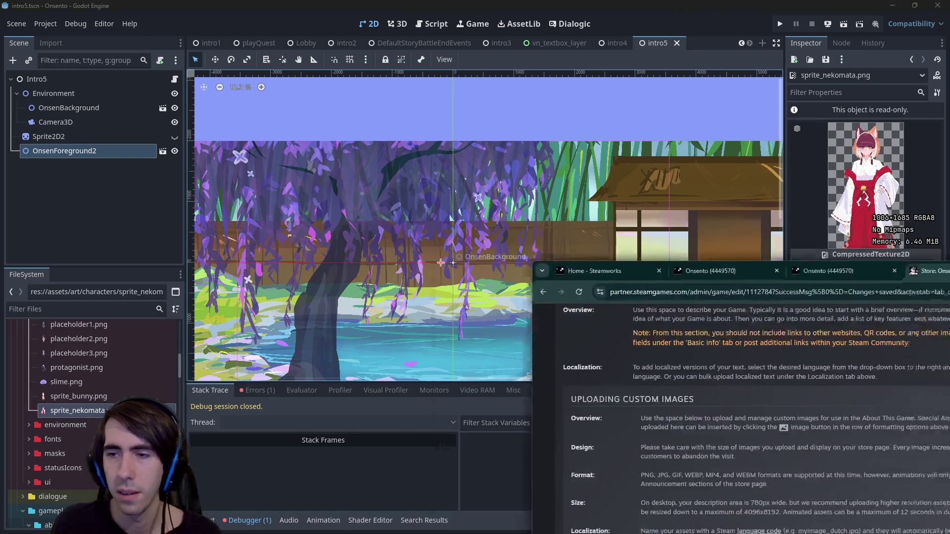
scroll(435, 263, down, 10)
scroll(436, 263, up, 3)
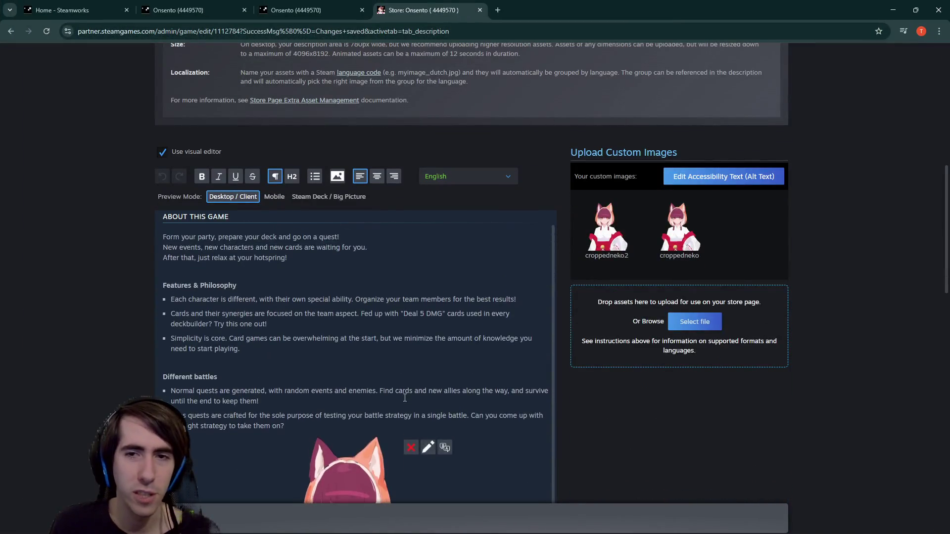
scroll(619, 414, up, 1)
scroll(568, 417, down, 1)
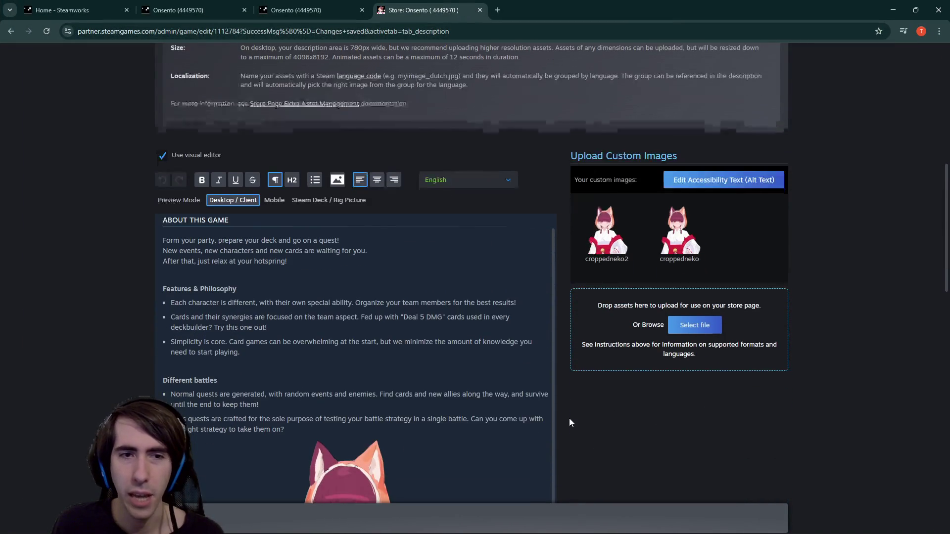
scroll(569, 418, up, 2)
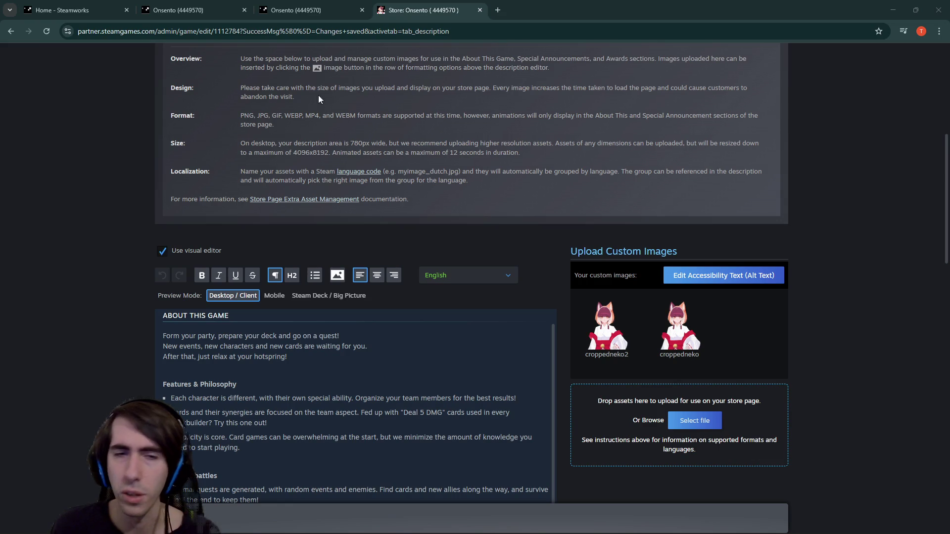
scroll(443, 307, down, 3)
scroll(440, 311, down, 2)
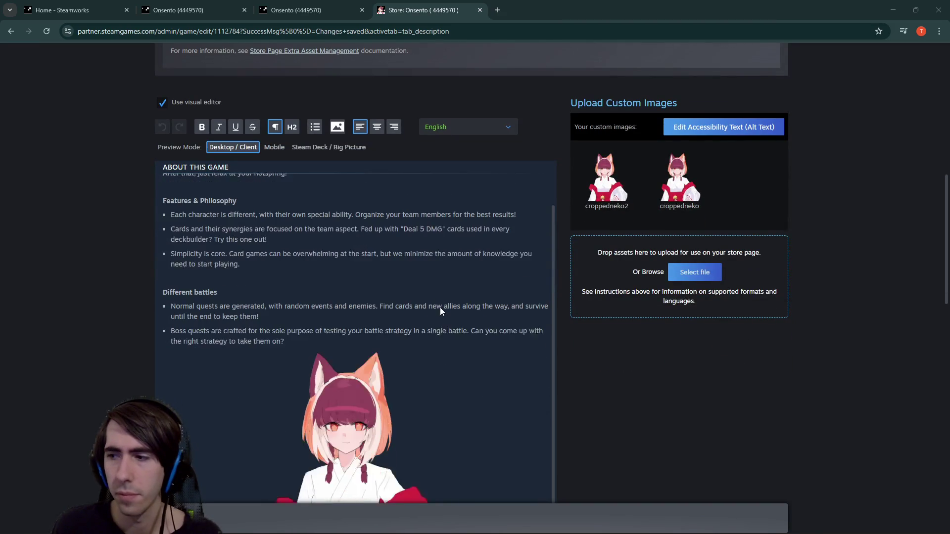
scroll(480, 299, down, 1)
scroll(480, 299, up, 2)
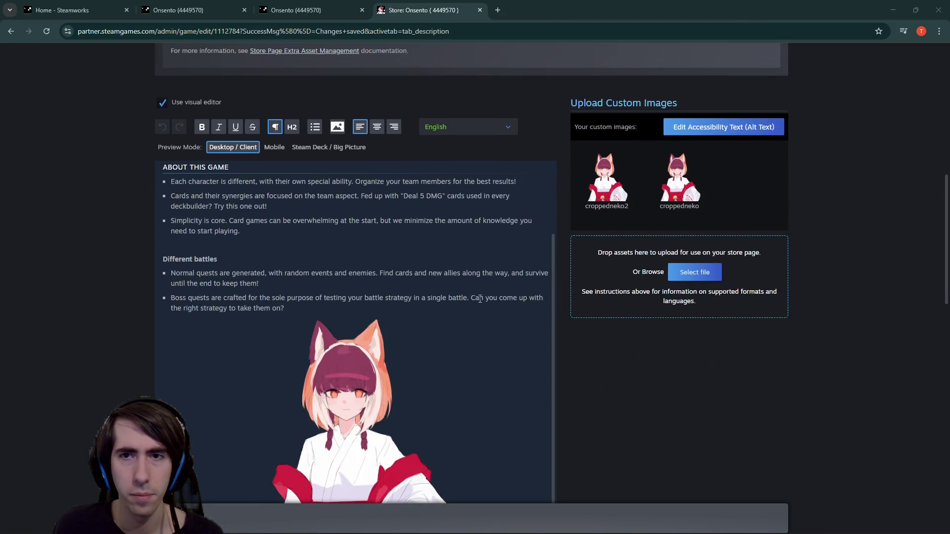
scroll(549, 313, up, 2)
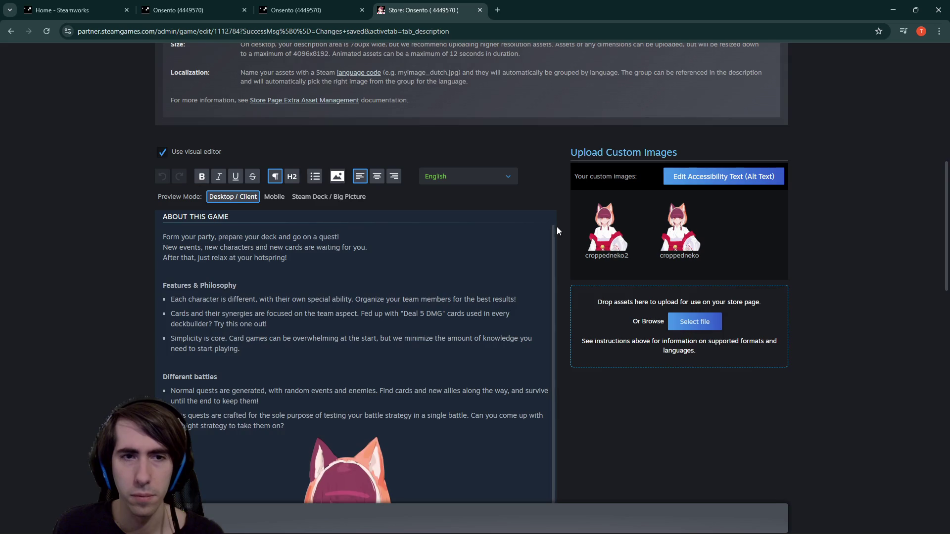
scroll(561, 398, down, 2)
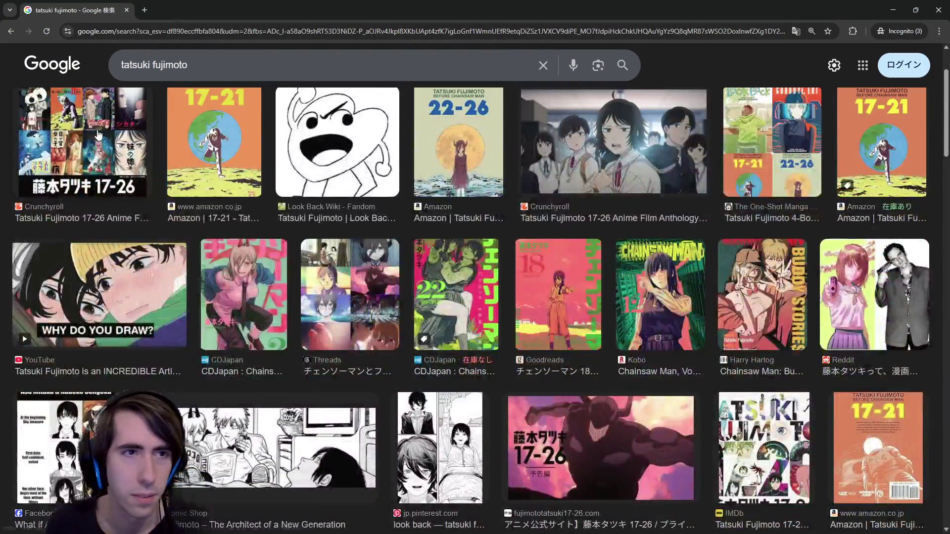
- Preview the Crunchyroll 17-26 image, then the Chainsaw Man: Buddy Stories cover
click(82, 144)
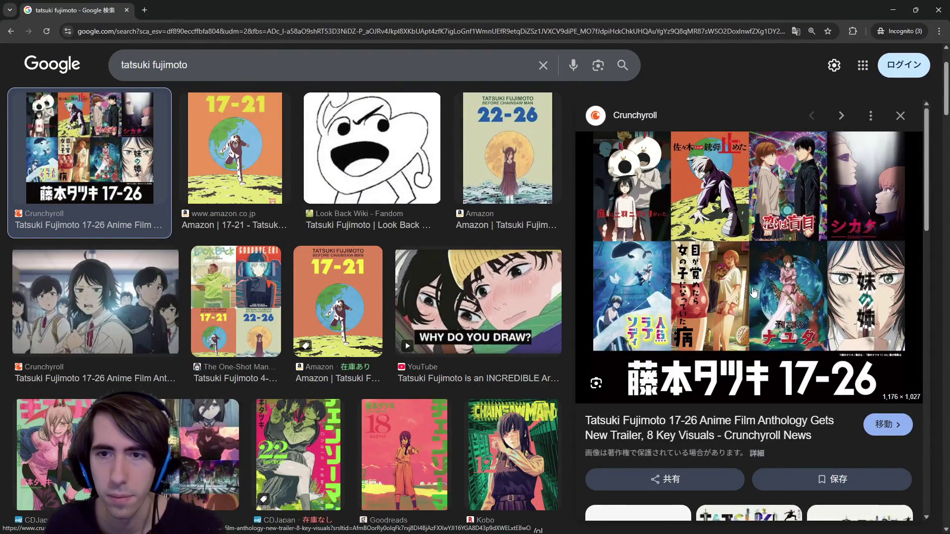
scroll(753, 295, down, 1)
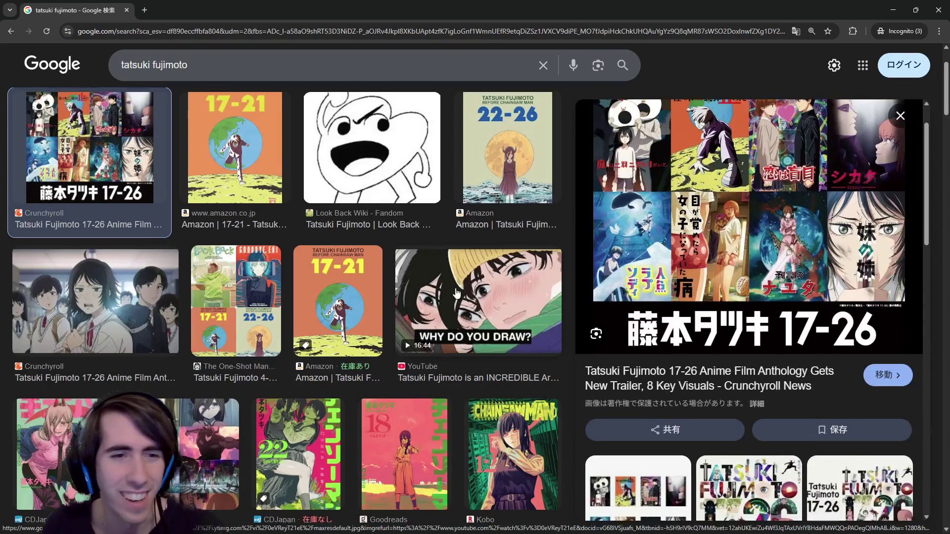
scroll(418, 293, down, 2)
scroll(418, 293, down, 5)
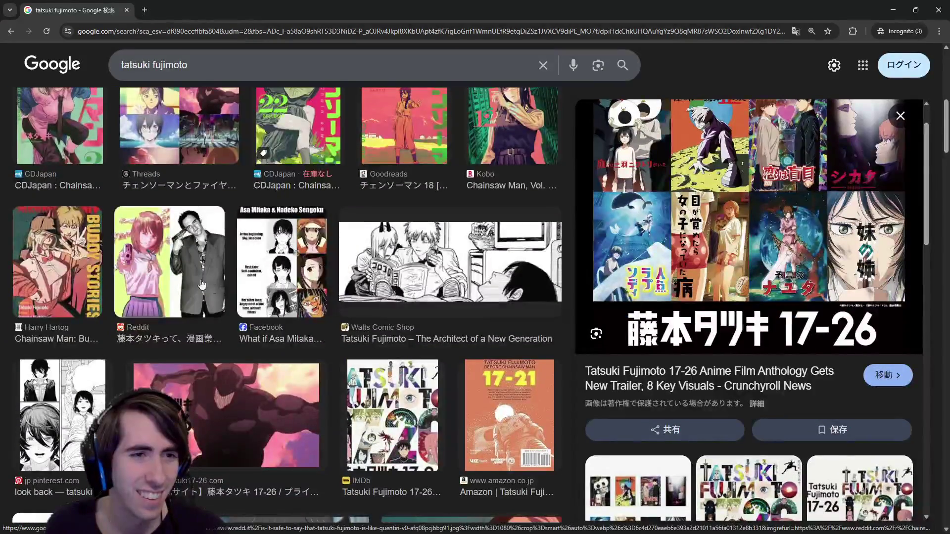
click(60, 263)
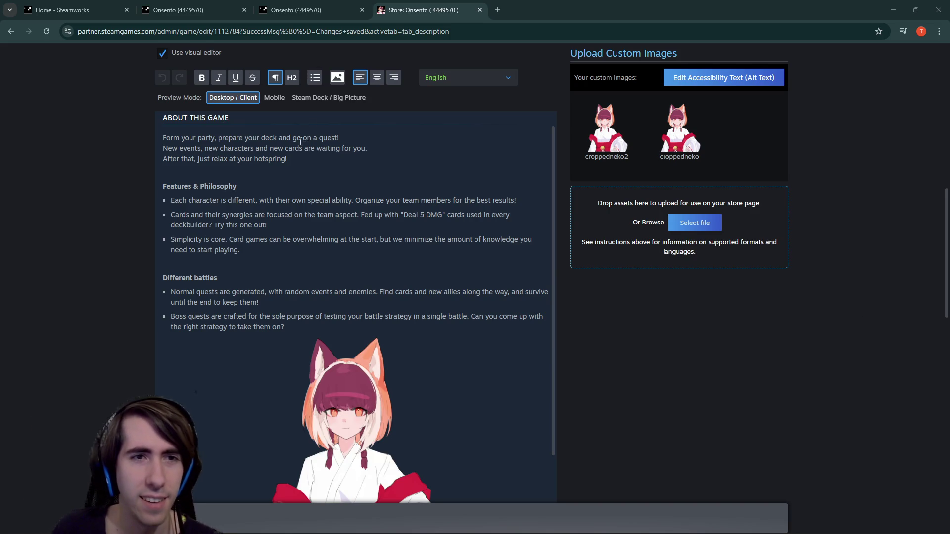
scroll(276, 187, up, 1)
scroll(407, 233, up, 1)
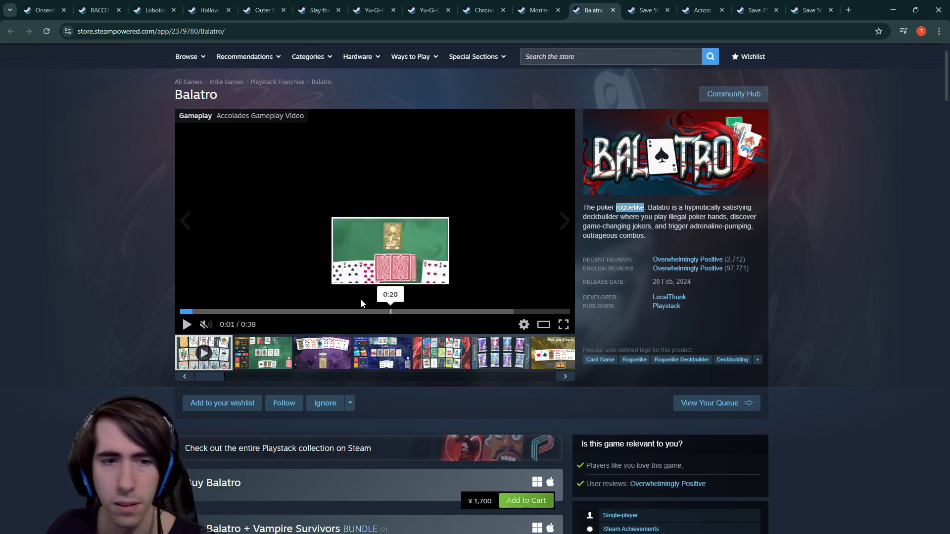
scroll(353, 308, down, 9)
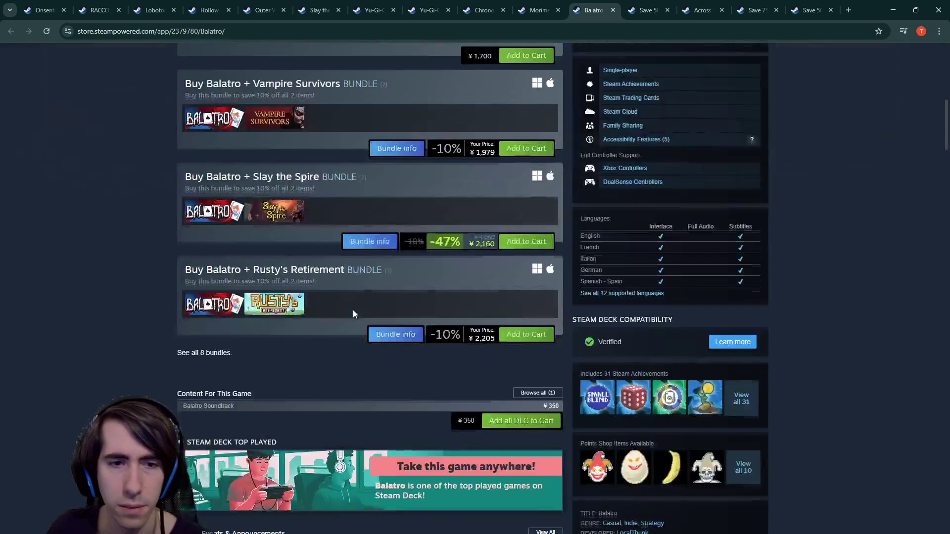
scroll(353, 311, down, 12)
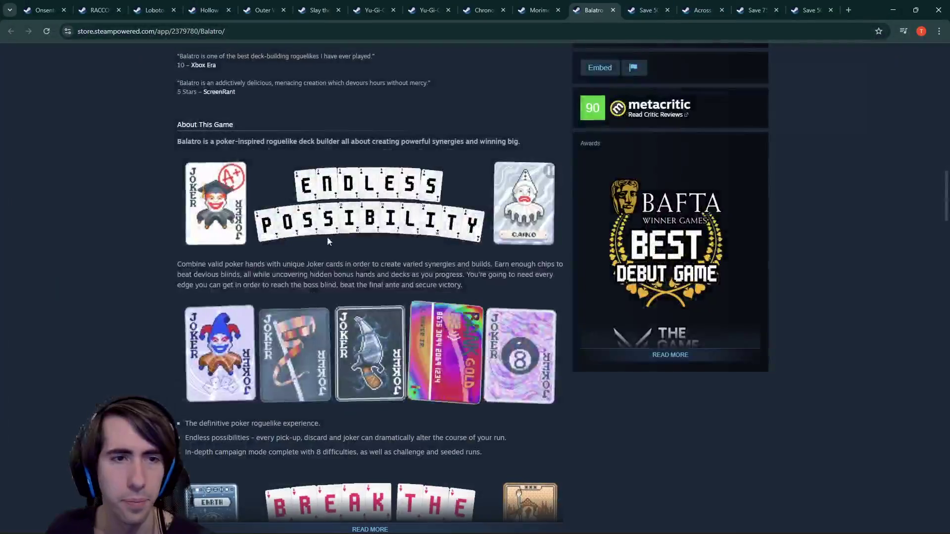
mouse_move(192, 145)
mouse_down()
mouse_move(254, 133)
mouse_move(469, 140)
mouse_up()
click(254, 133)
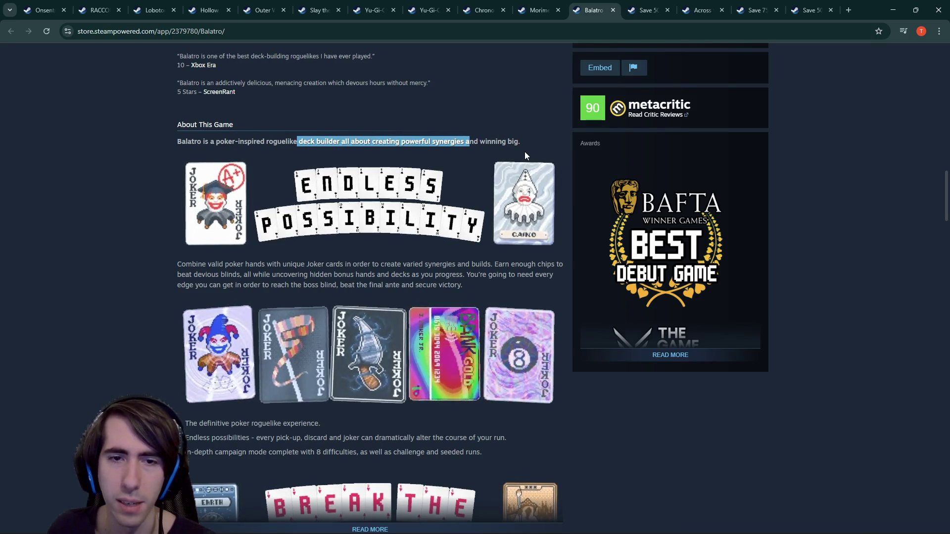
scroll(525, 156, up, 1)
scroll(411, 329, down, 9)
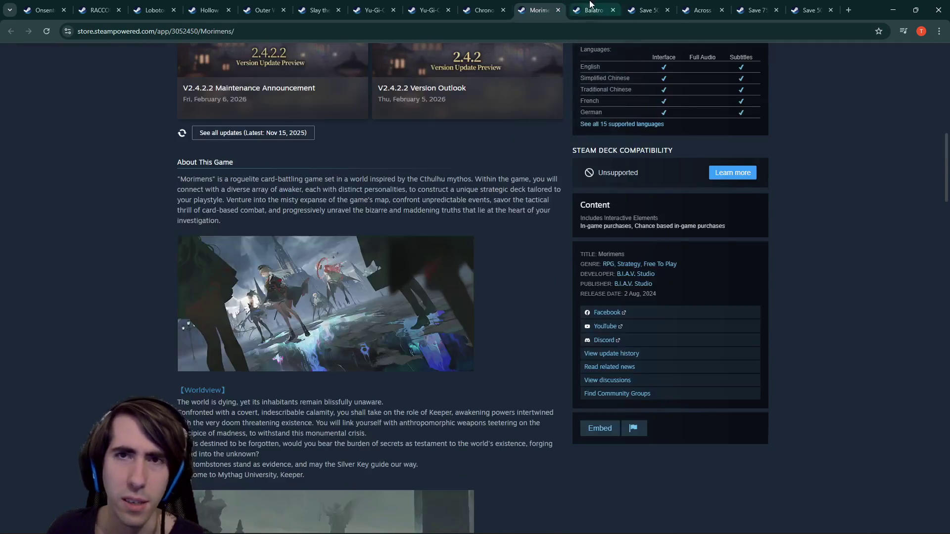
click(590, 7)
scroll(358, 305, down, 10)
scroll(351, 338, down, 5)
scroll(349, 339, down, 5)
scroll(349, 339, up, 4)
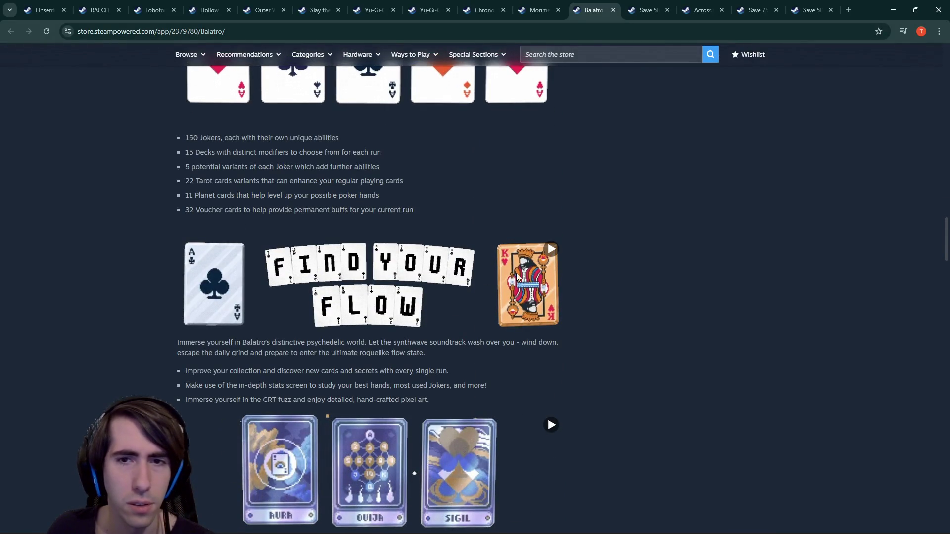
click(551, 248)
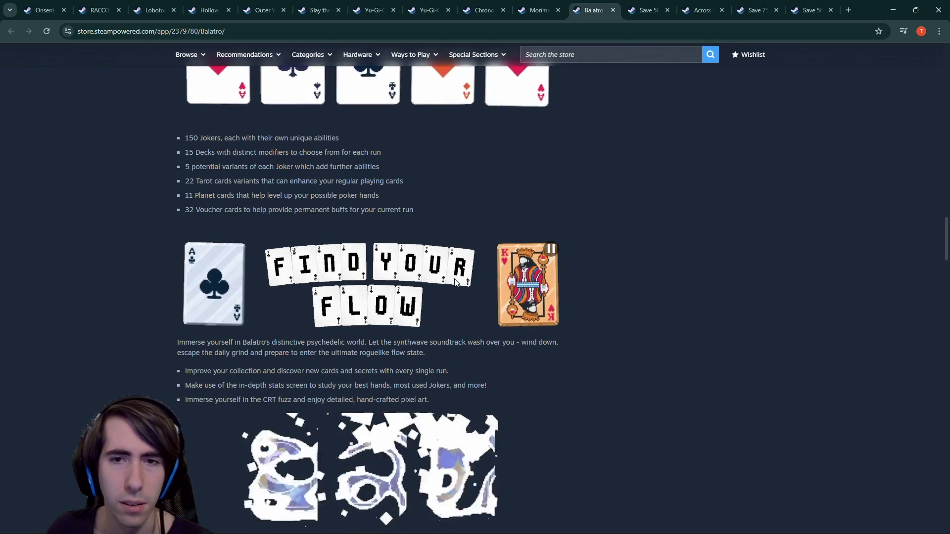
scroll(455, 282, down, 1)
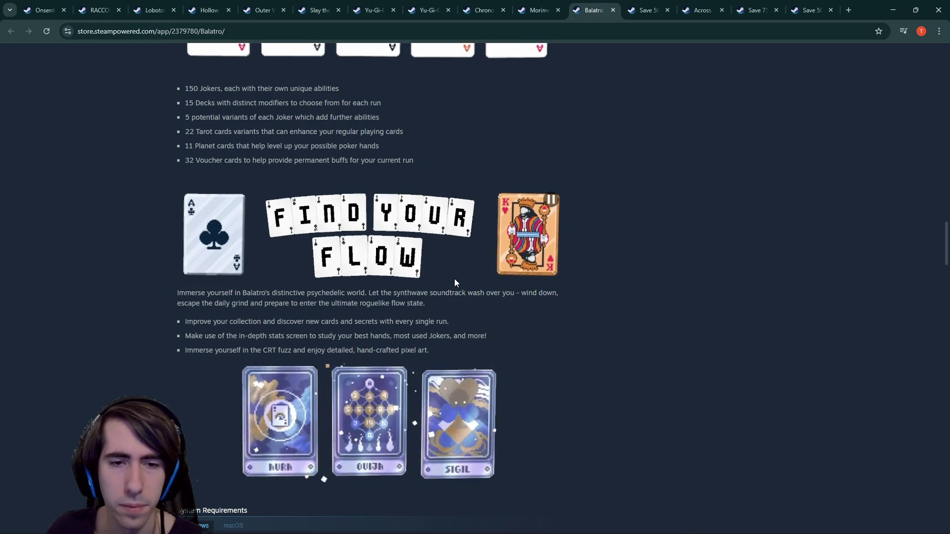
scroll(455, 282, up, 5)
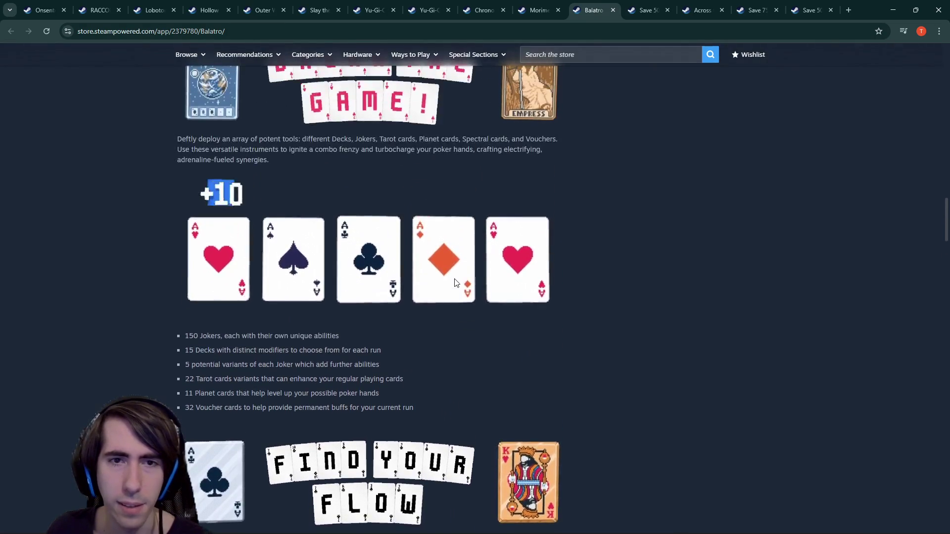
scroll(455, 283, up, 2)
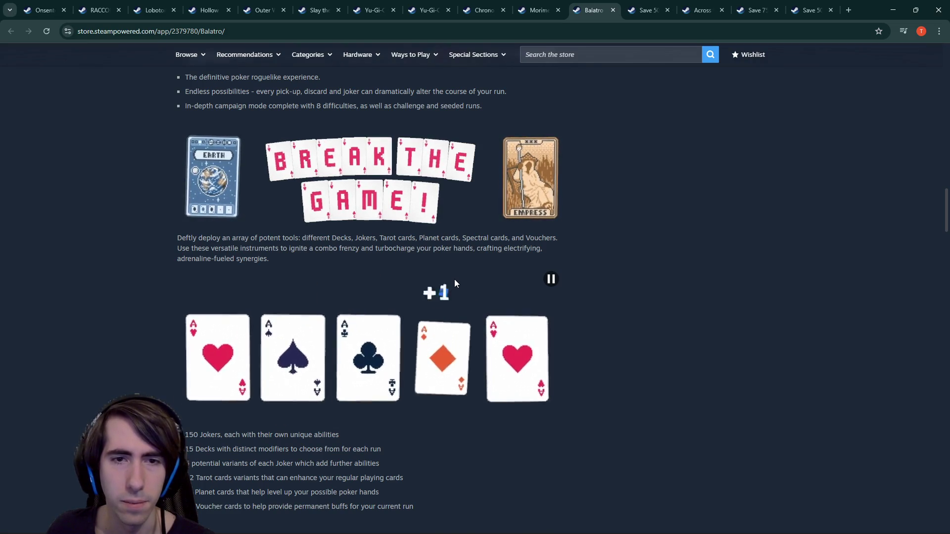
scroll(408, 304, up, 5)
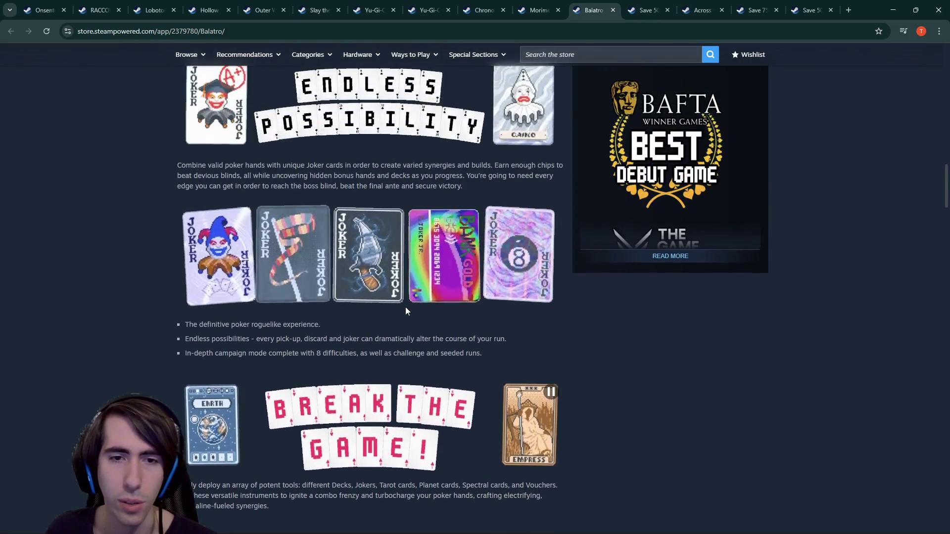
scroll(405, 311, up, 2)
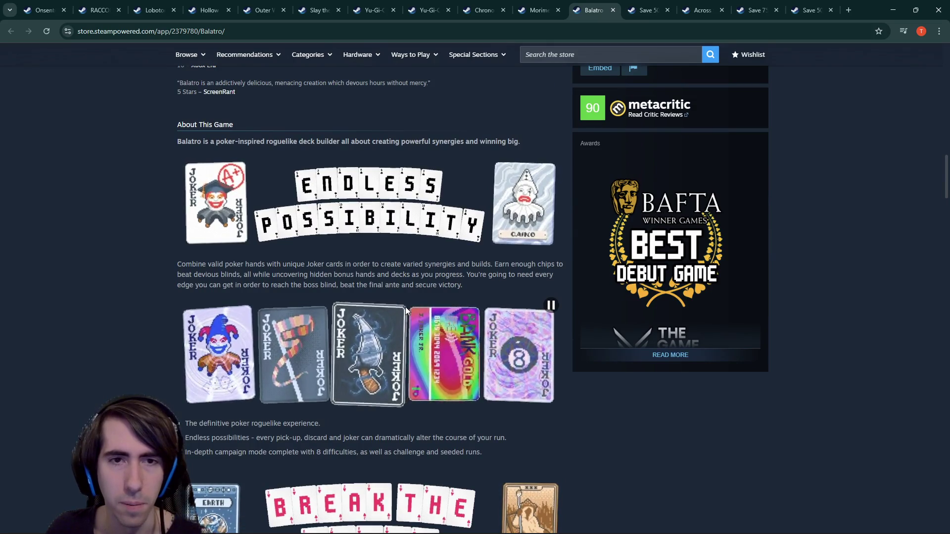
scroll(406, 310, up, 1)
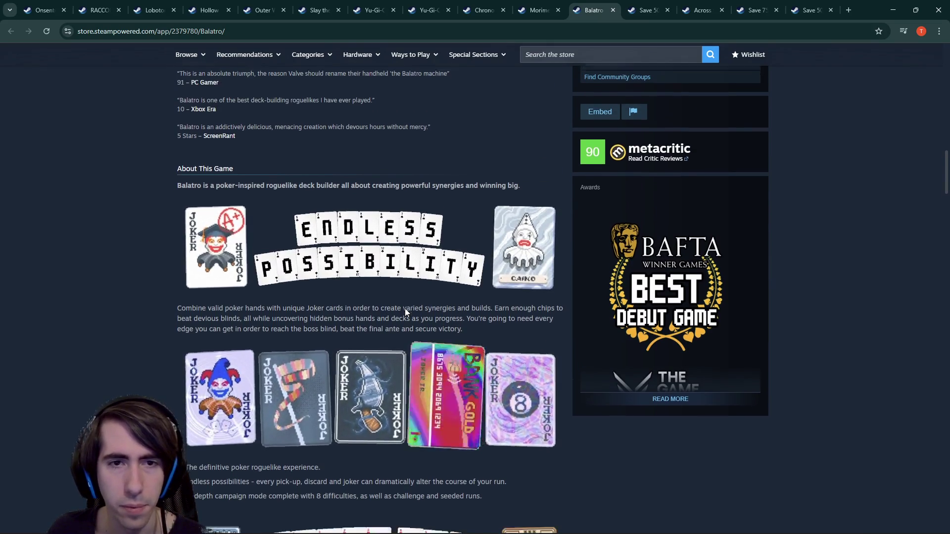
scroll(404, 308, down, 2)
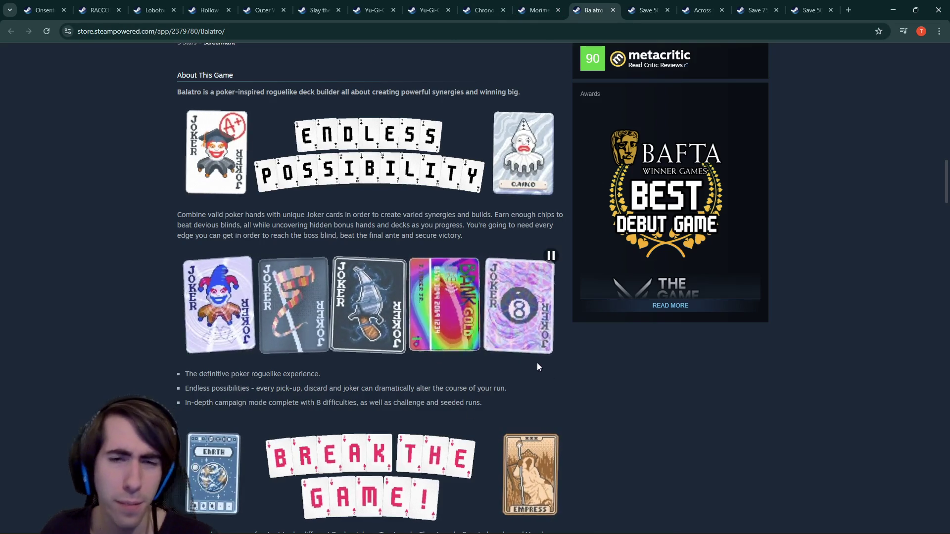
- Expand the full Morimens game description and scroll down through it
click(544, 5)
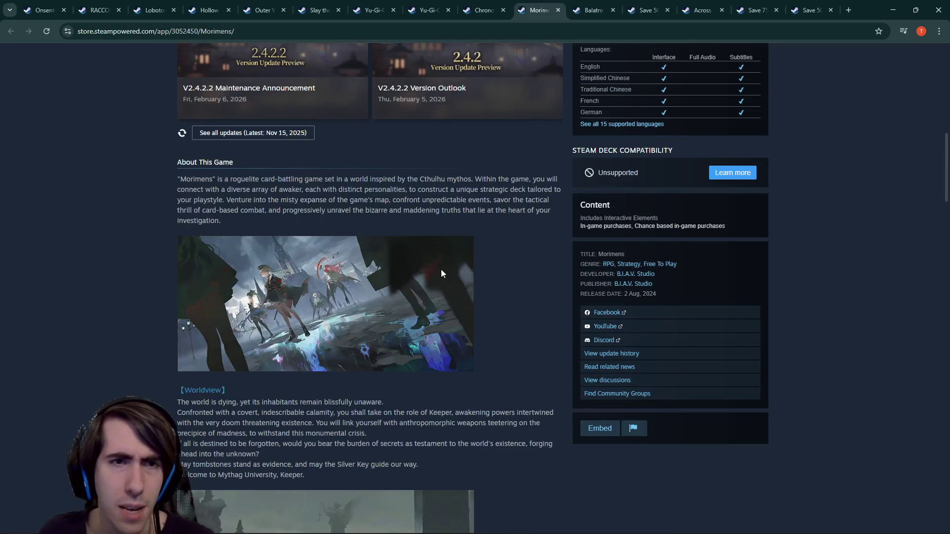
scroll(440, 269, up, 2)
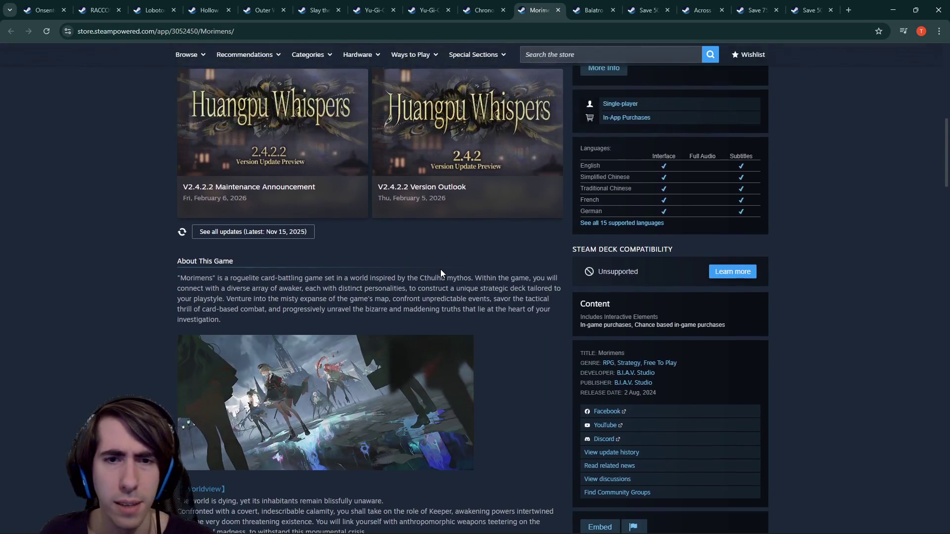
scroll(437, 260, down, 7)
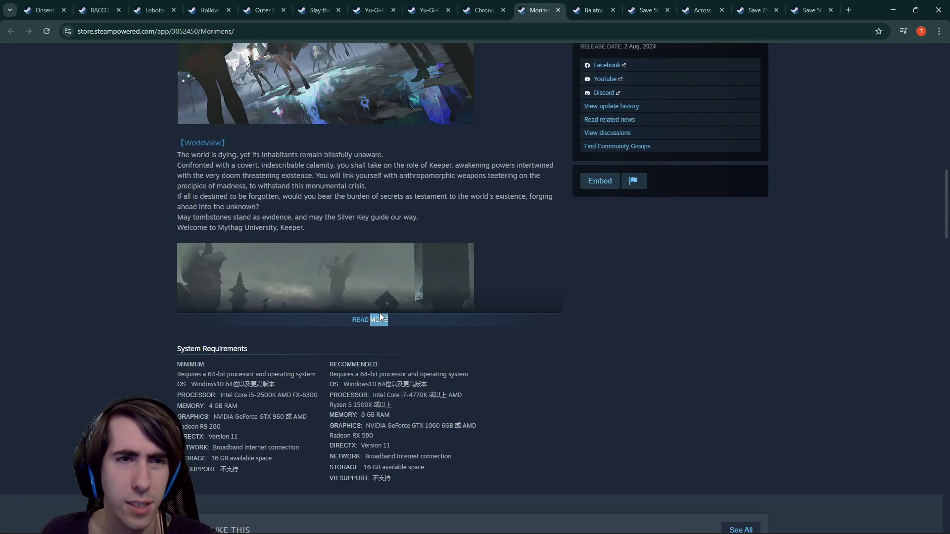
click(381, 314)
scroll(376, 317, down, 5)
scroll(375, 316, down, 1)
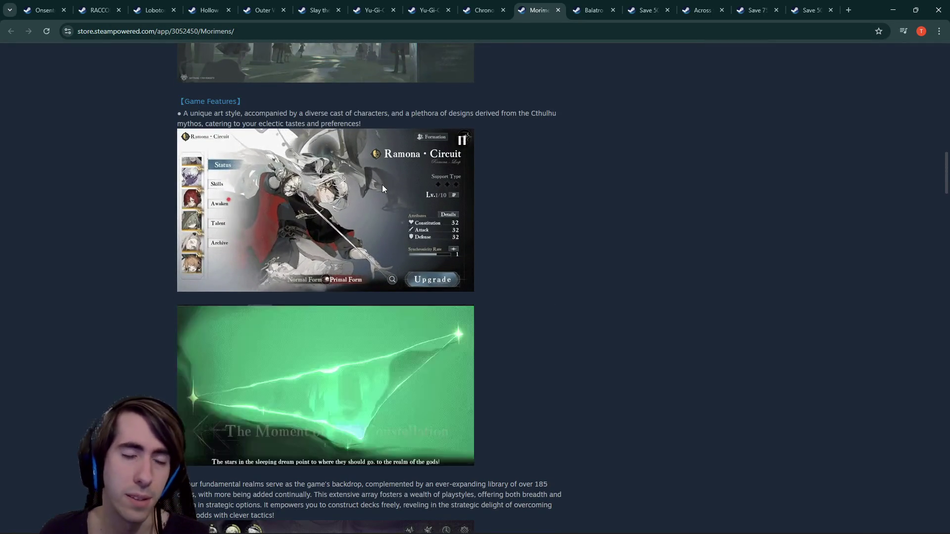
scroll(382, 185, down, 3)
scroll(378, 195, down, 4)
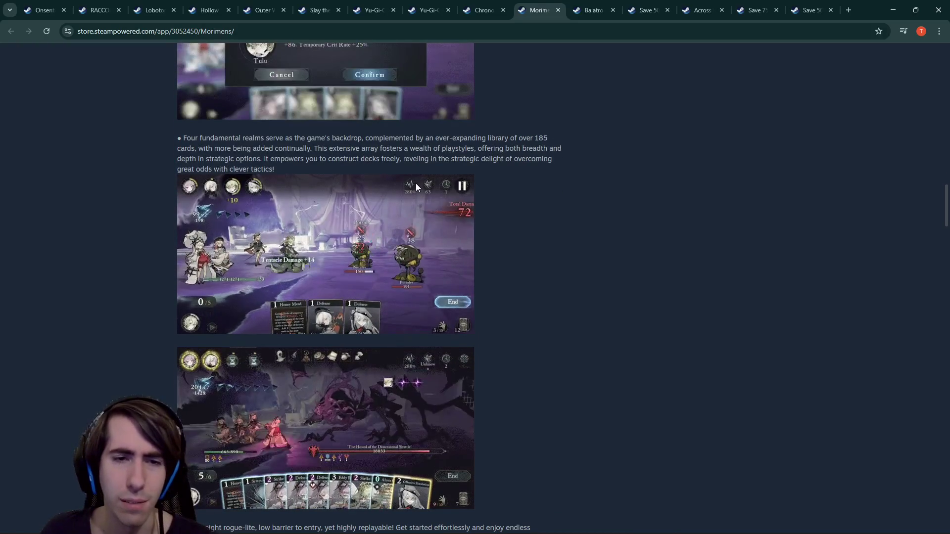
scroll(416, 186, down, 2)
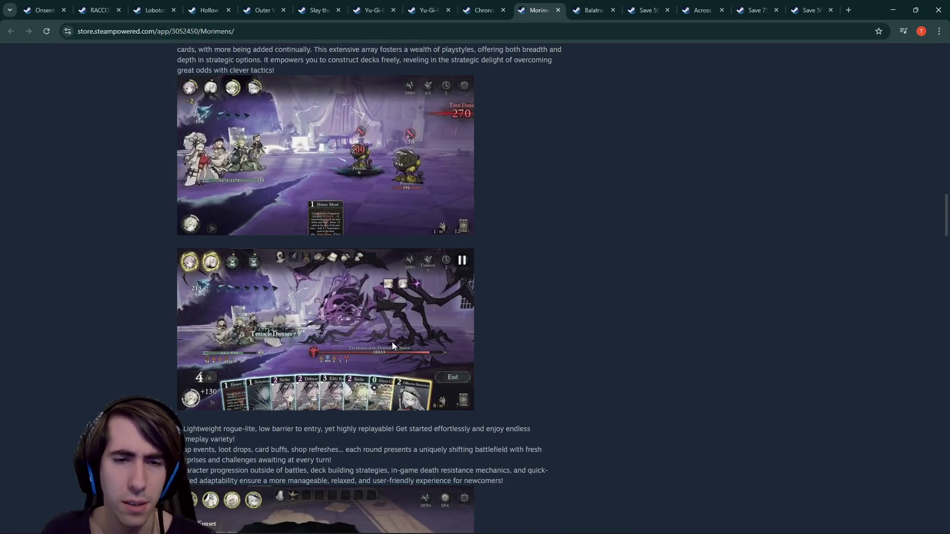
scroll(392, 333, down, 2)
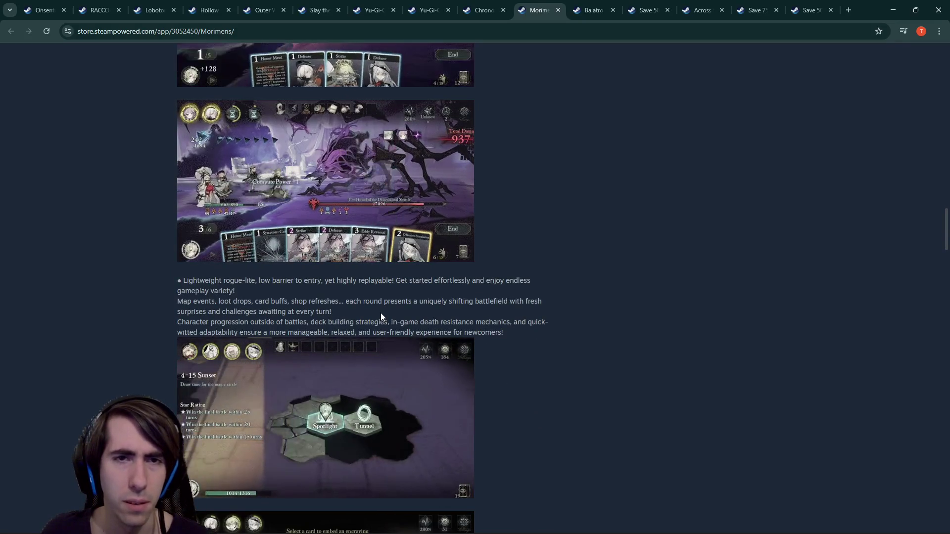
scroll(381, 313, down, 4)
scroll(379, 314, down, 2)
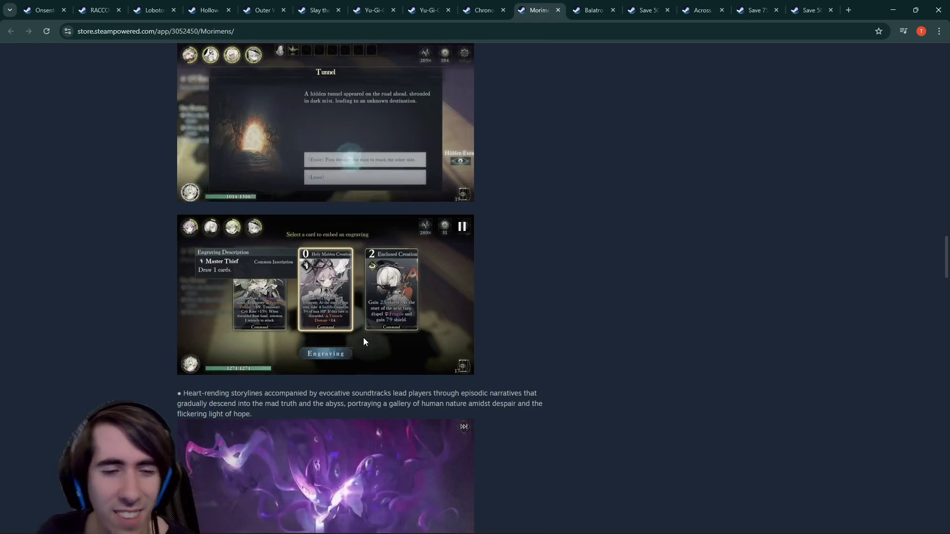
scroll(361, 343, down, 2)
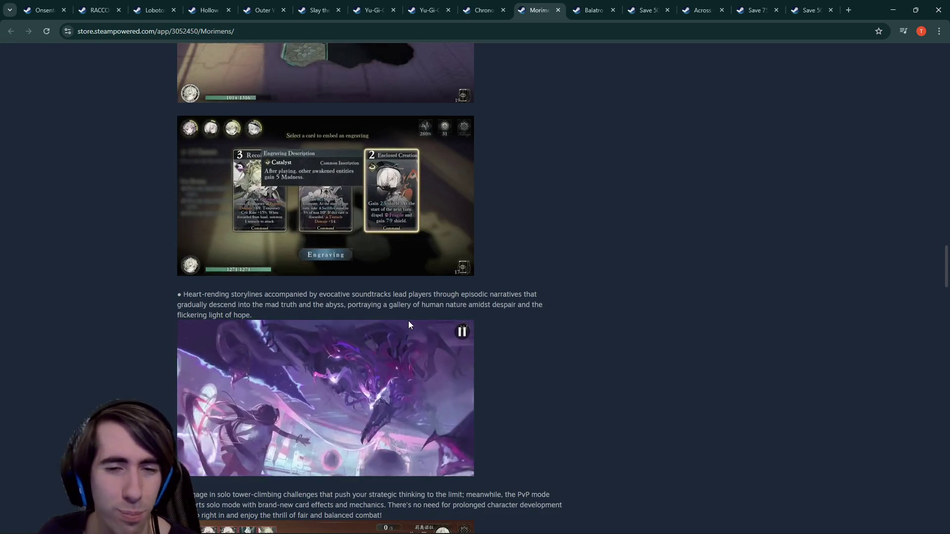
scroll(408, 321, down, 1)
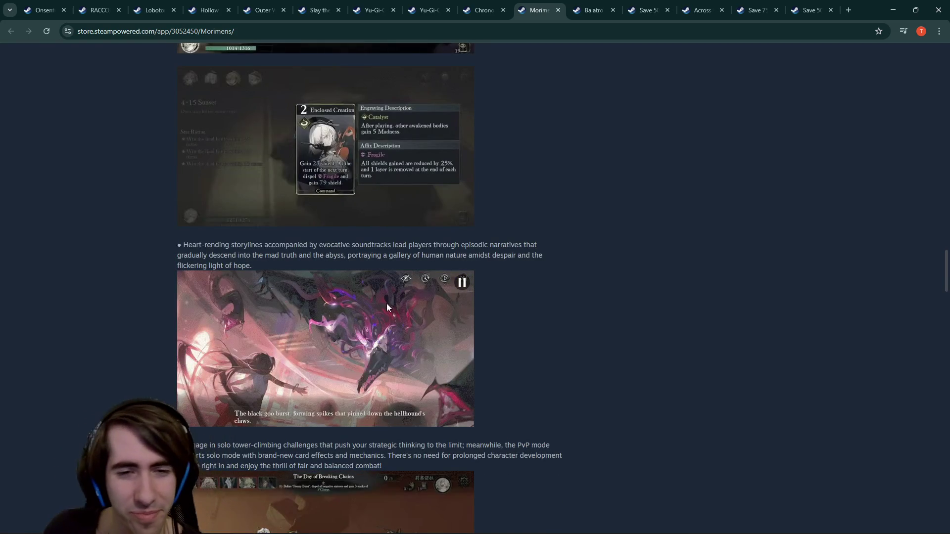
scroll(386, 304, down, 2)
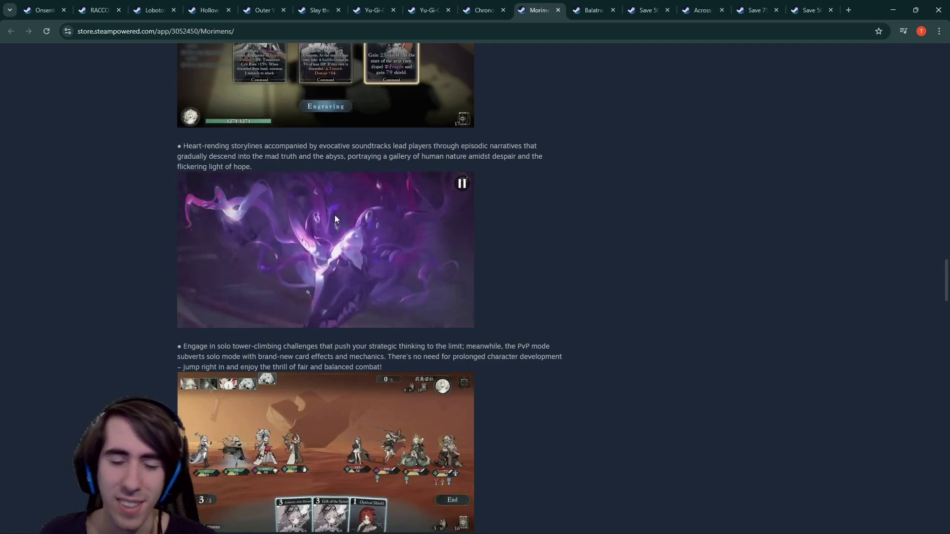
scroll(310, 211, down, 3)
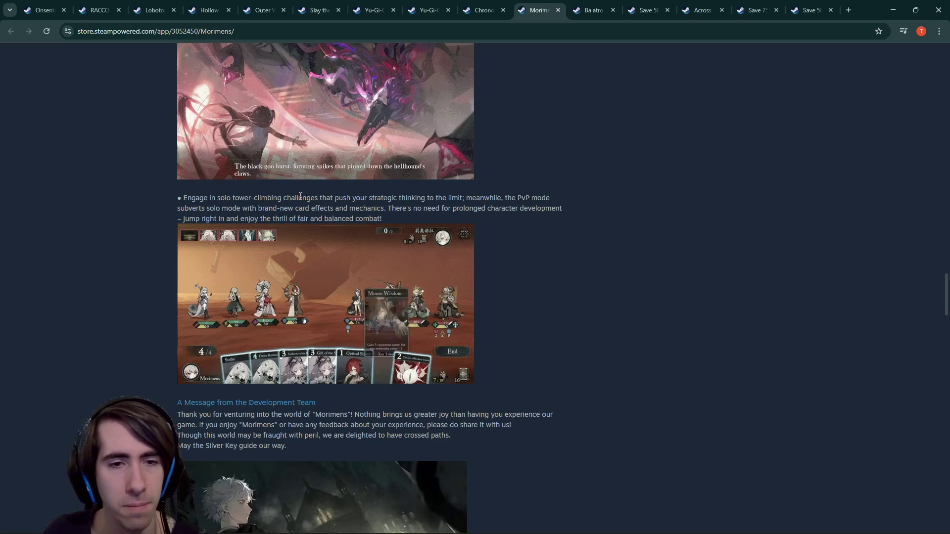
scroll(304, 254, down, 1)
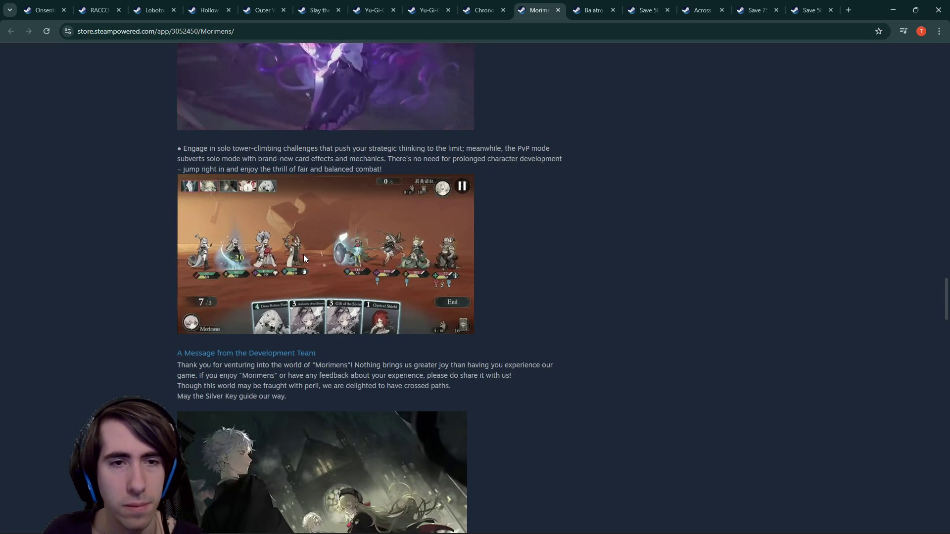
scroll(304, 254, down, 2)
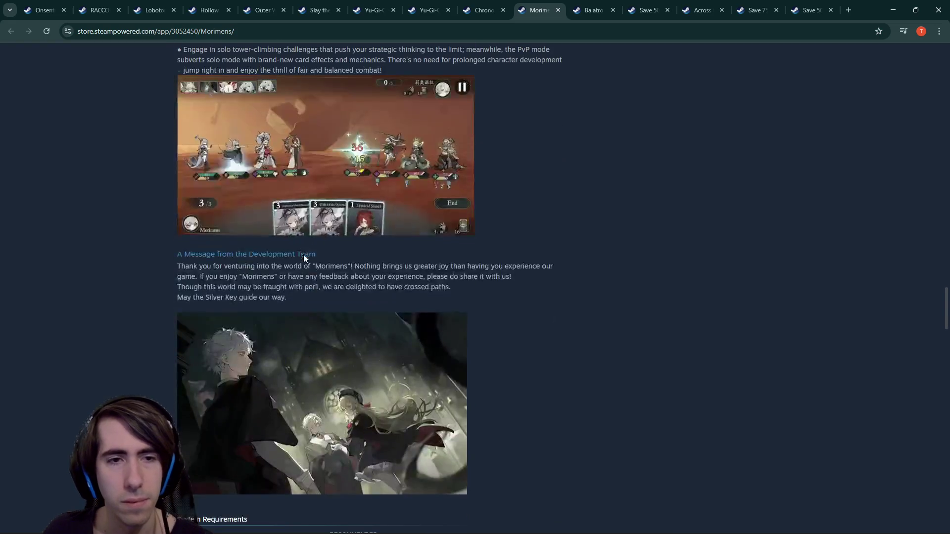
scroll(320, 300, down, 1)
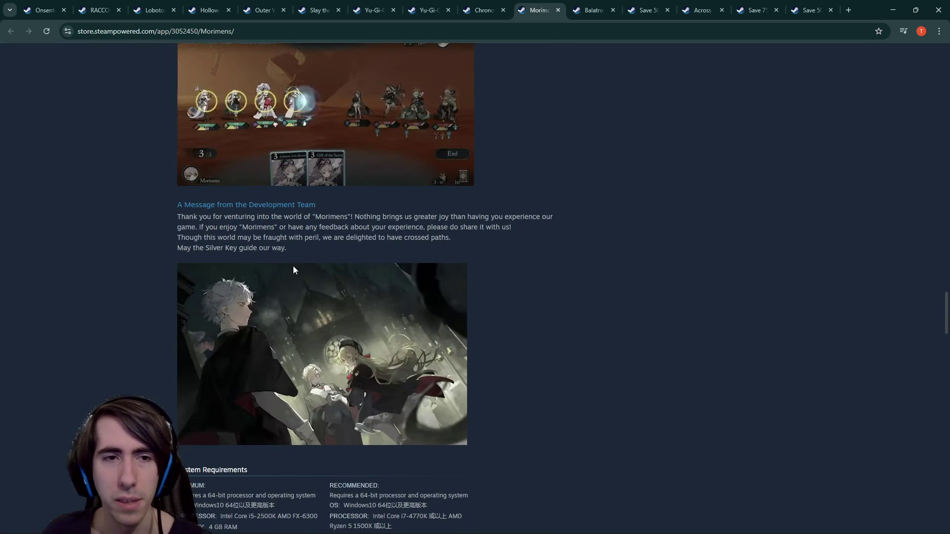
- Read the developer message and System Requirements, then switch to the Slay the Spire 2 page
click(456, 239)
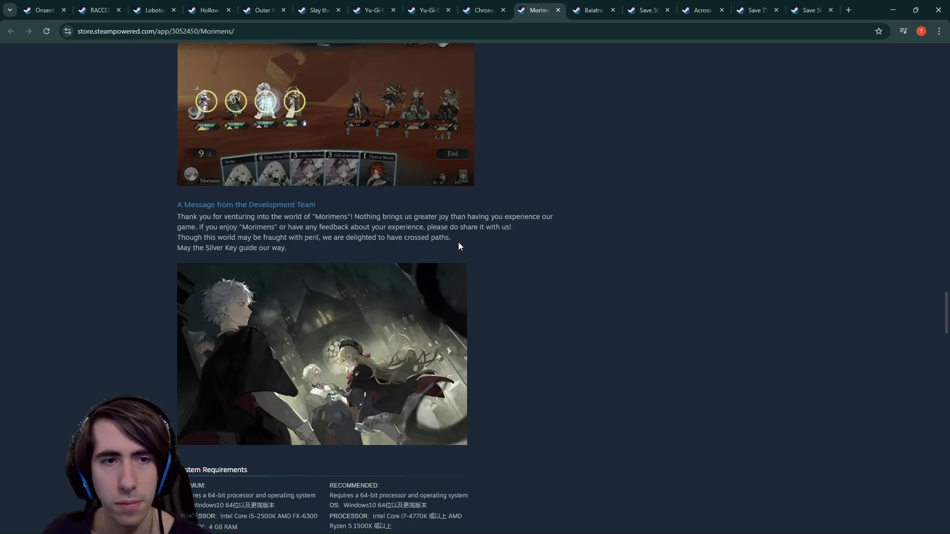
drag(458, 242, 462, 218)
click(461, 218)
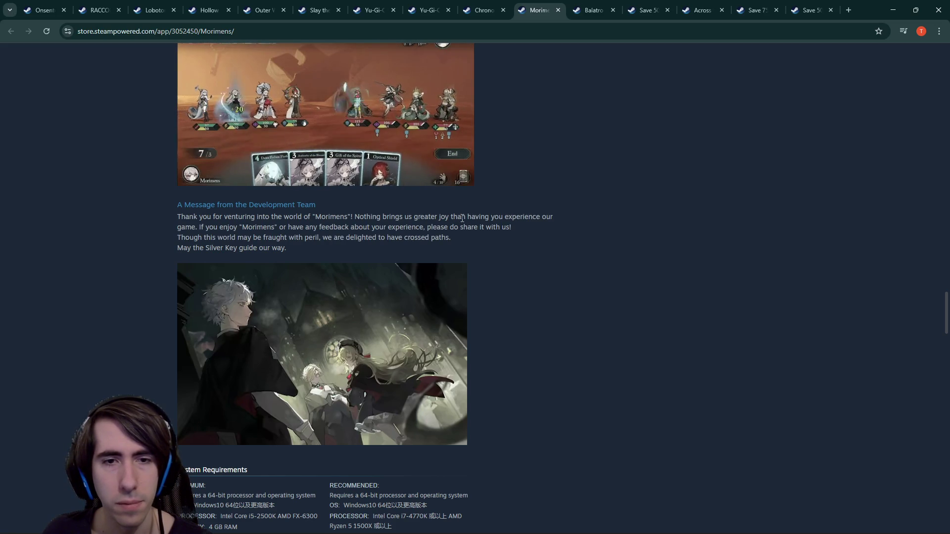
scroll(461, 219, down, 5)
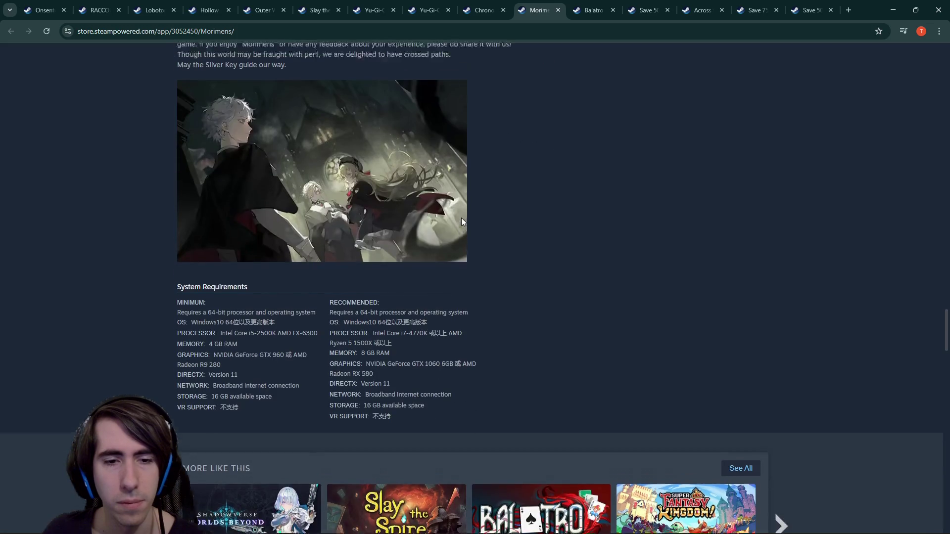
scroll(458, 227, down, 1)
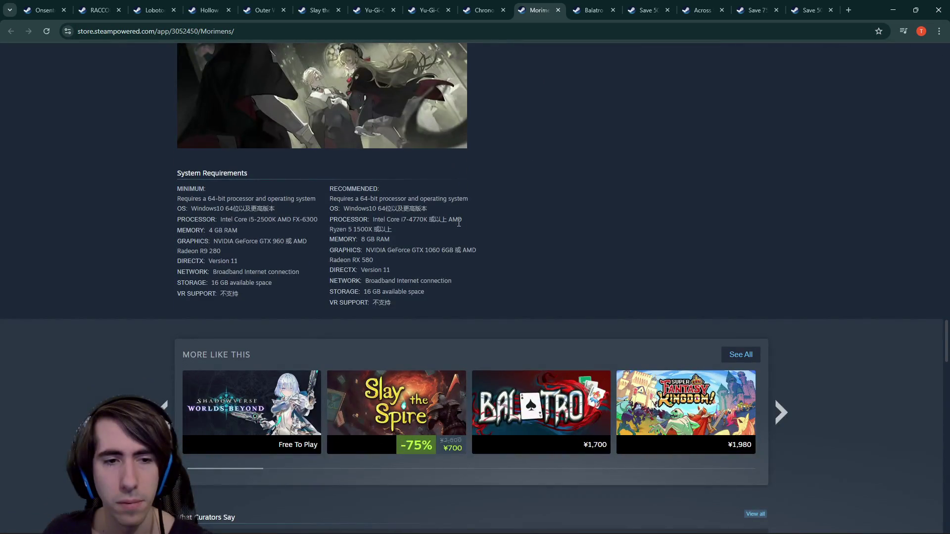
scroll(487, 228, up, 15)
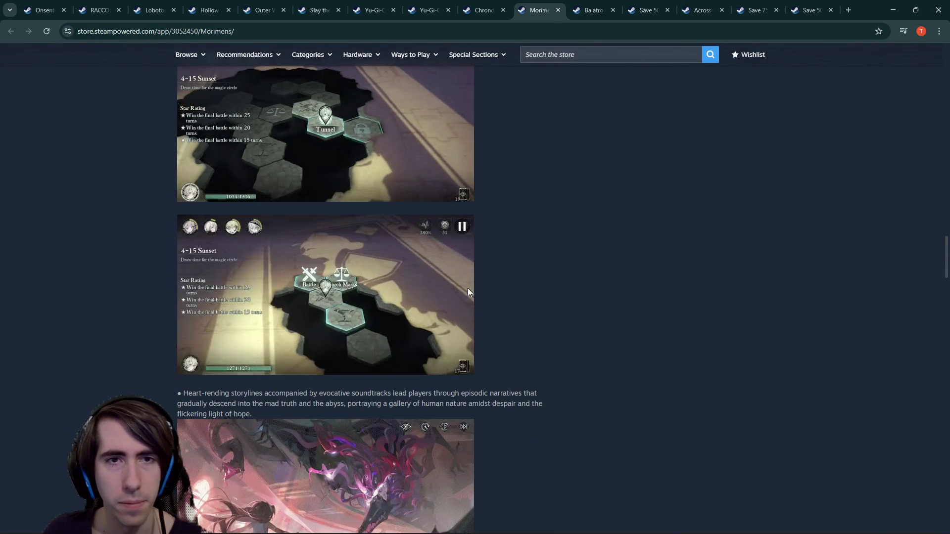
key(ctrl+6)
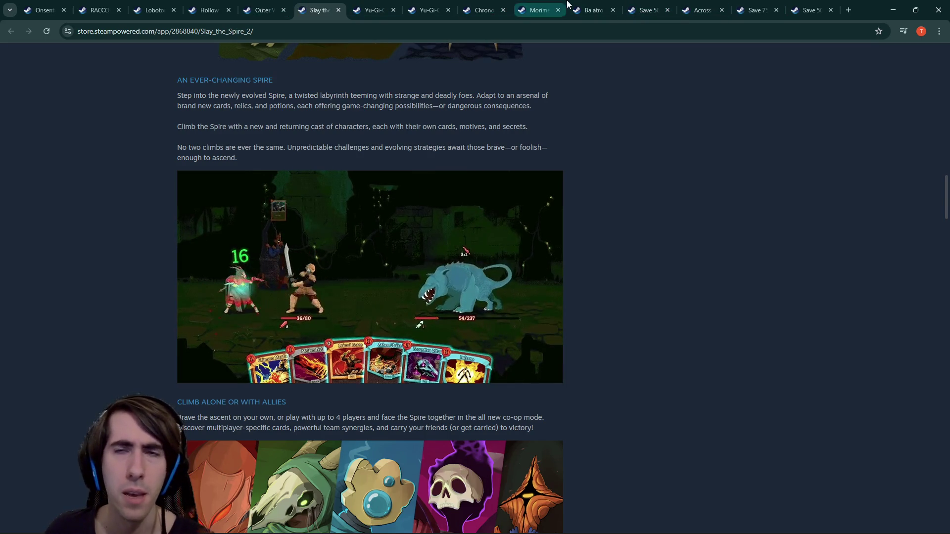
- Compare the original Slay the Spire page against the Slay the Spire 2 page
click(773, 3)
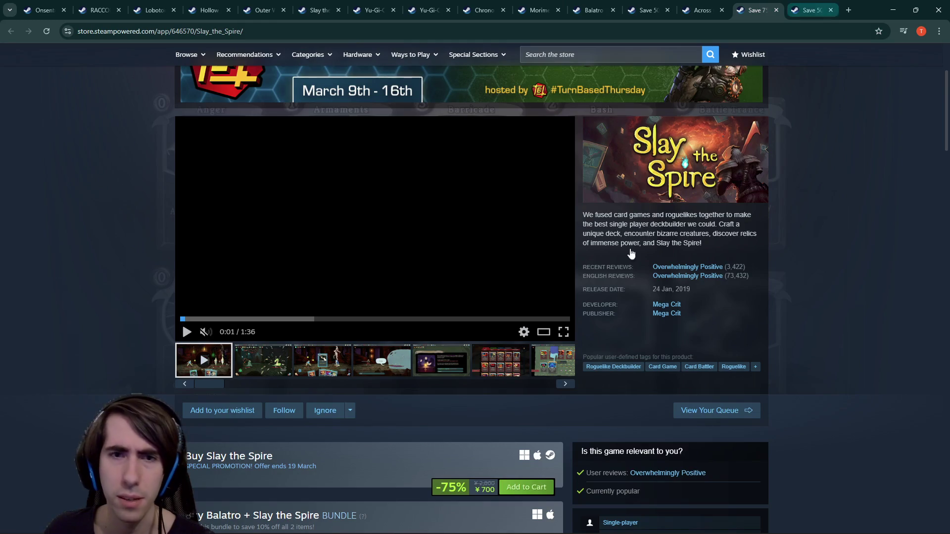
scroll(484, 449, down, 20)
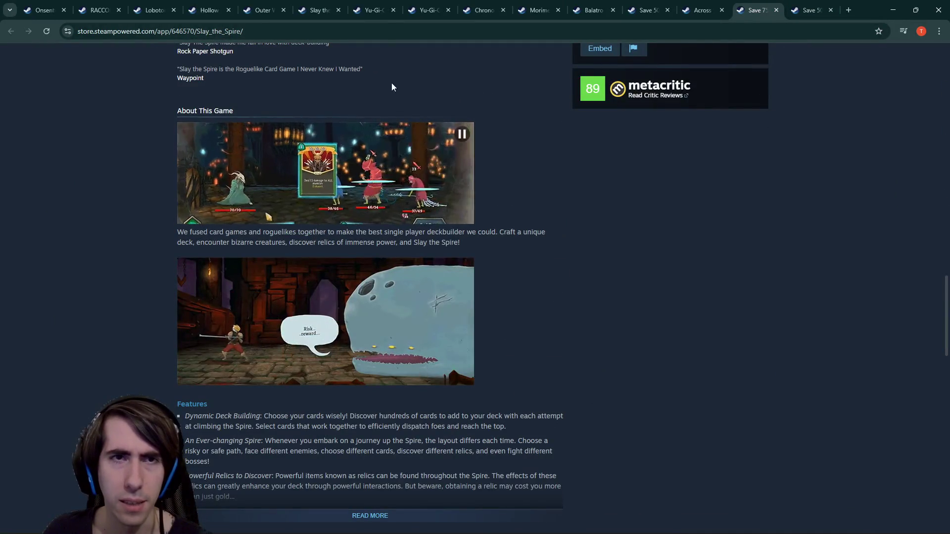
click(336, 4)
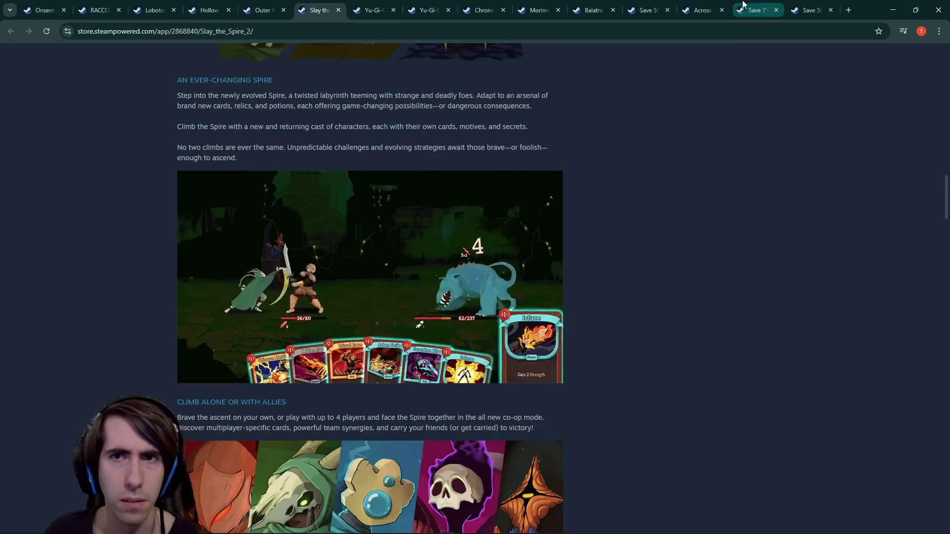
click(712, 7)
click(739, 7)
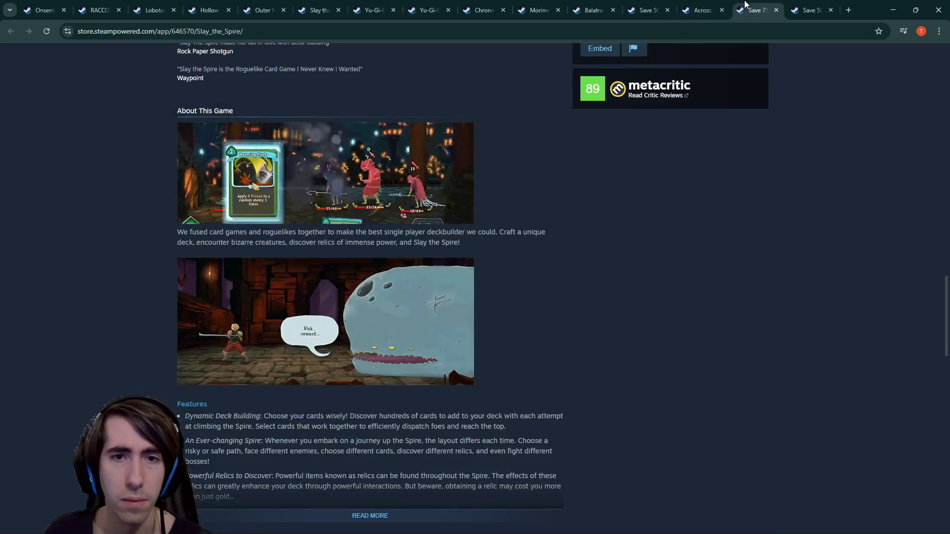
click(314, 4)
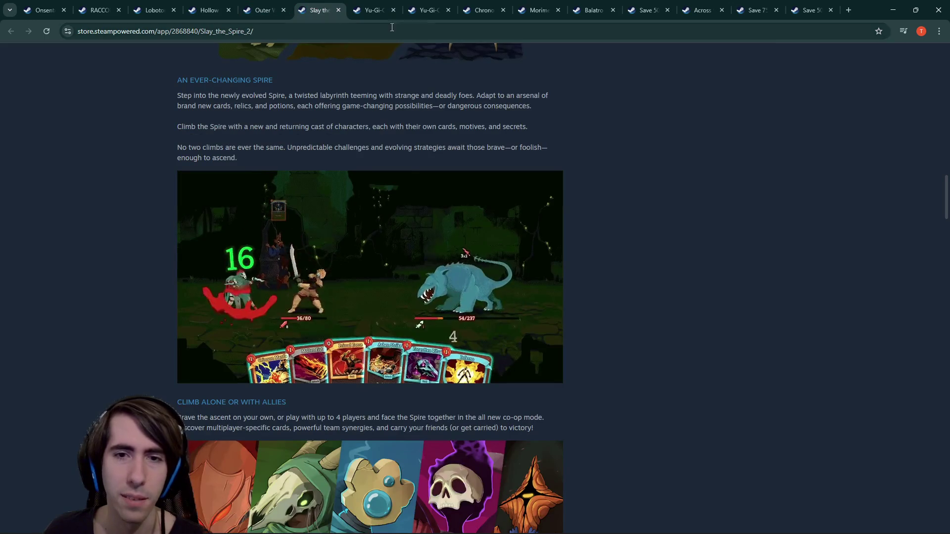
click(755, 4)
click(315, 5)
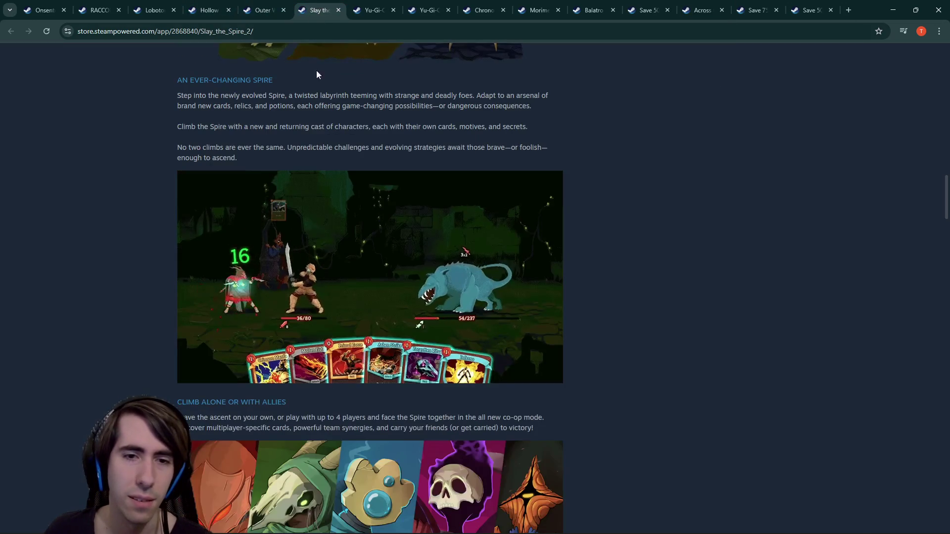
click(782, 6)
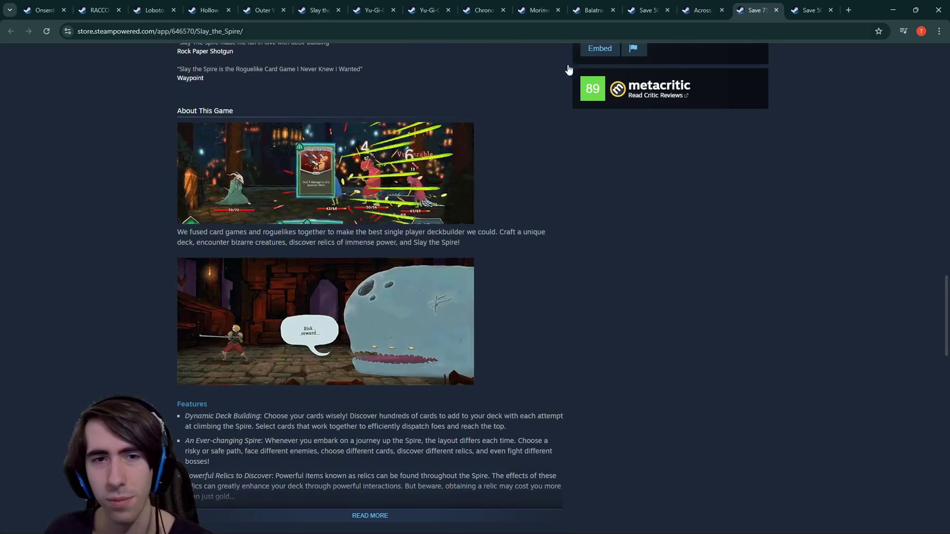
click(336, 5)
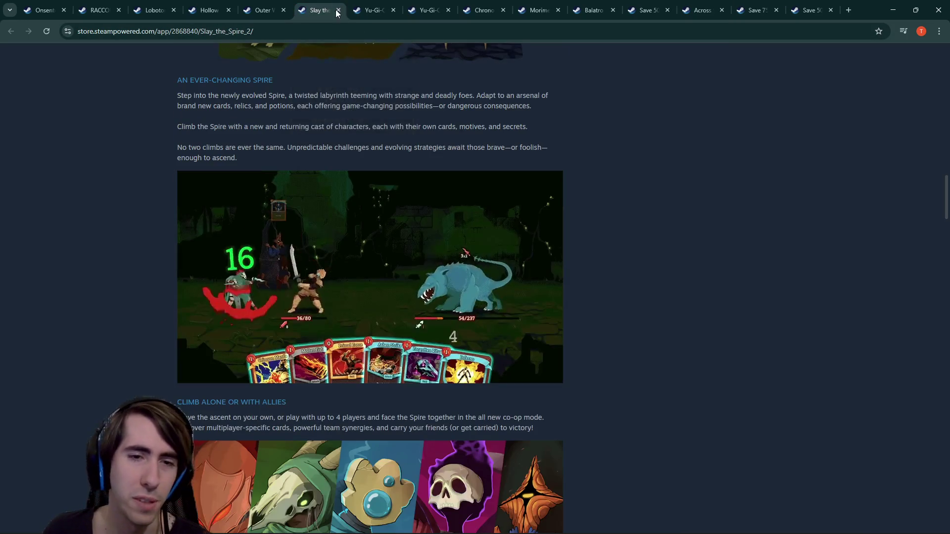
scroll(421, 263, down, 8)
scroll(420, 263, down, 2)
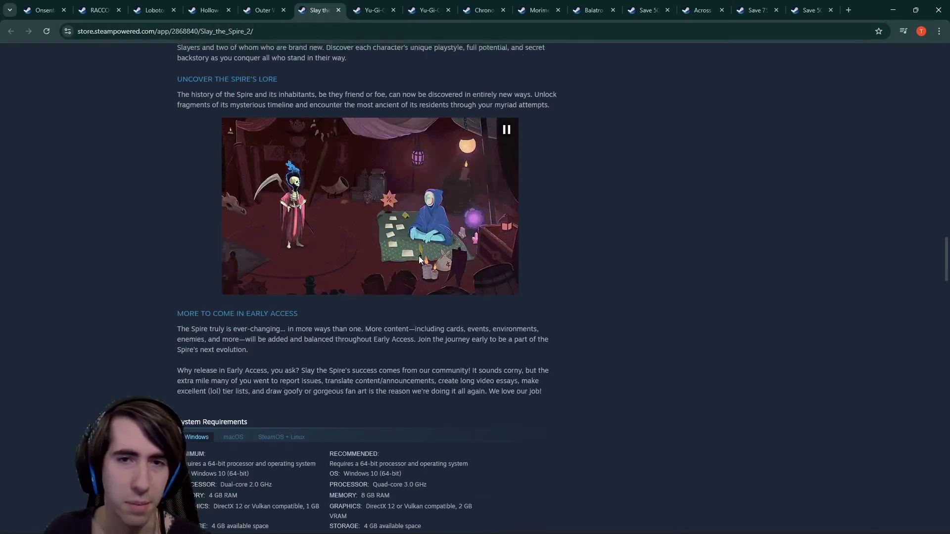
scroll(419, 257, up, 1)
- Expand the full original Slay the Spire description and scroll through it
click(757, 9)
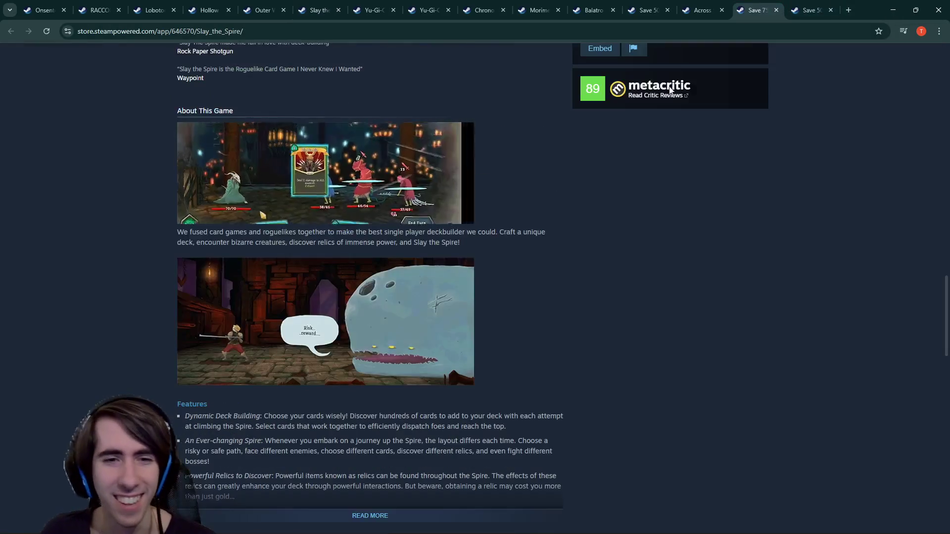
scroll(465, 296, down, 4)
click(389, 268)
scroll(387, 310, up, 2)
scroll(387, 311, down, 9)
scroll(387, 314, down, 1)
scroll(387, 314, up, 12)
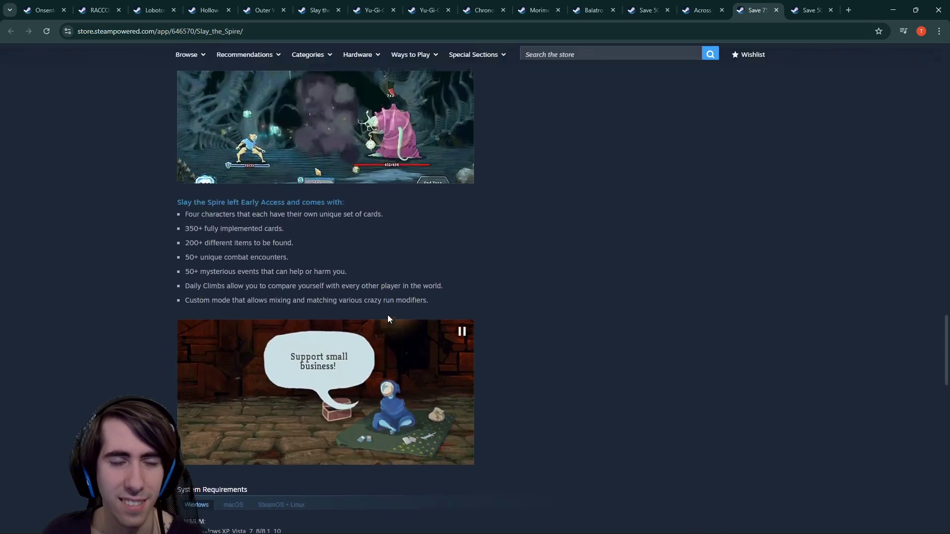
scroll(396, 342, up, 1)
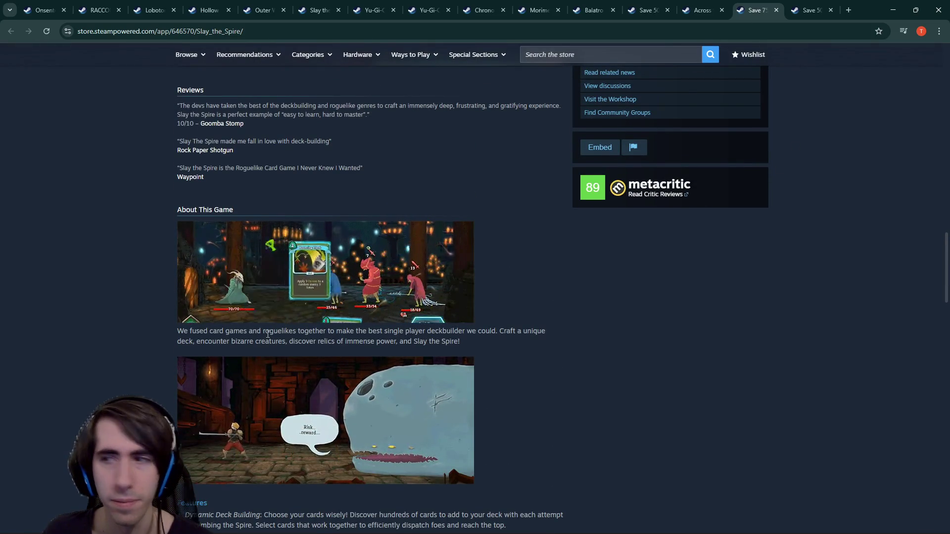
scroll(266, 333, down, 2)
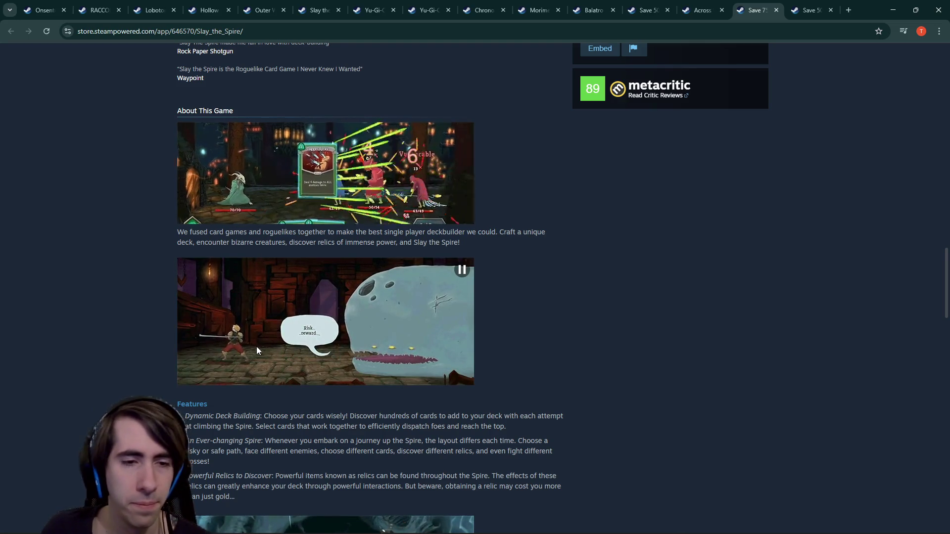
scroll(261, 340, up, 4)
scroll(216, 325, down, 3)
- Select and read passages of the About This Game text, then move to Across the Obelisk
drag(186, 399, 216, 444)
scroll(215, 421, down, 5)
scroll(216, 423, down, 3)
mouse_move(193, 251)
mouse_down()
mouse_move(274, 322)
mouse_move(275, 337)
mouse_move(320, 270)
mouse_move(346, 254)
mouse_up()
click(346, 261)
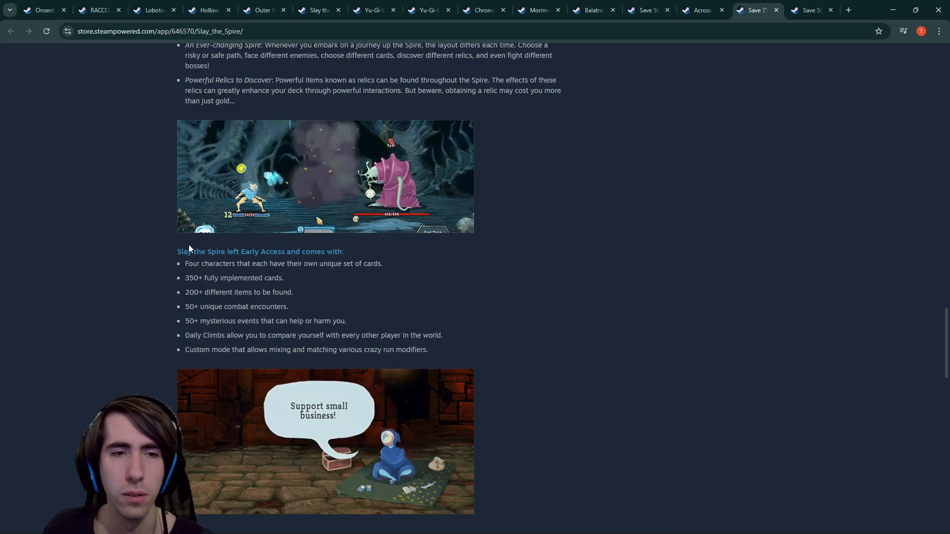
drag(182, 250, 406, 351)
scroll(407, 352, up, 9)
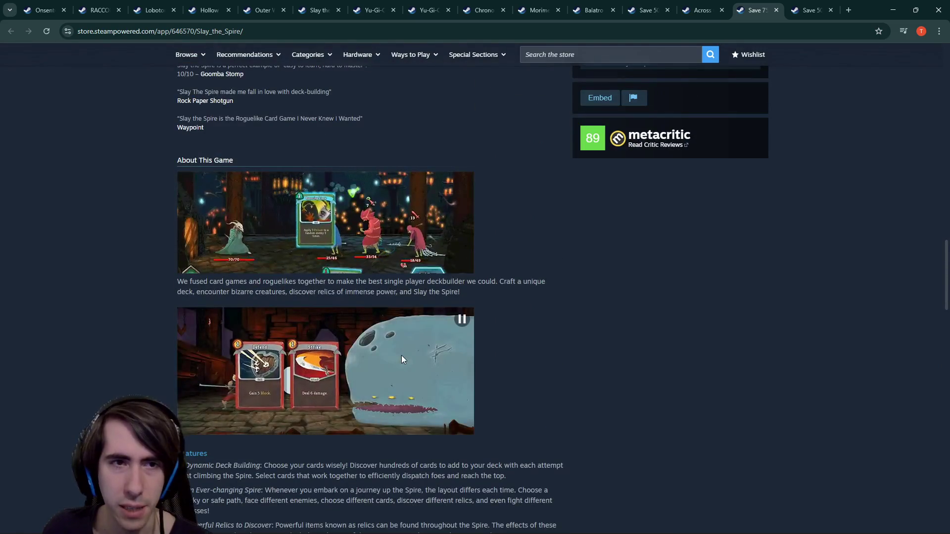
scroll(401, 355, up, 2)
scroll(404, 348, down, 1)
scroll(405, 349, down, 2)
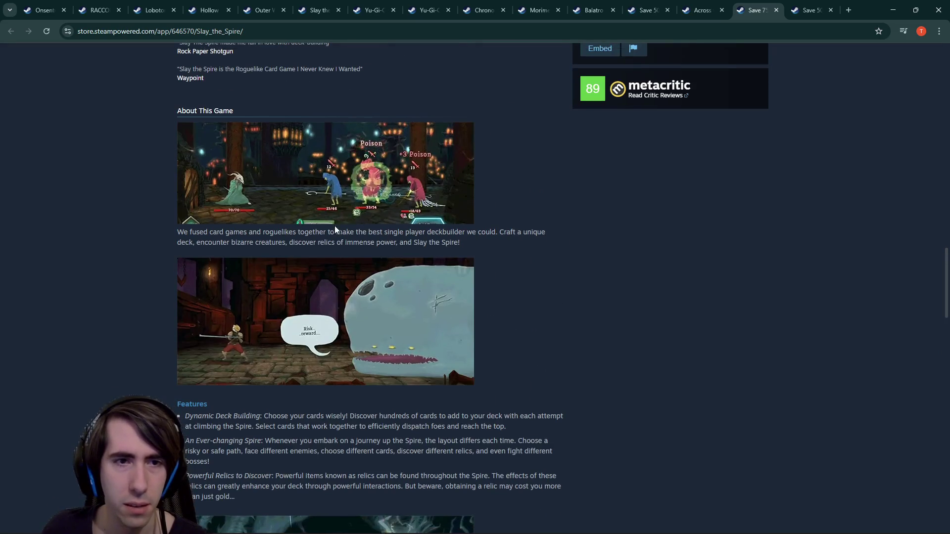
drag(223, 233, 470, 239)
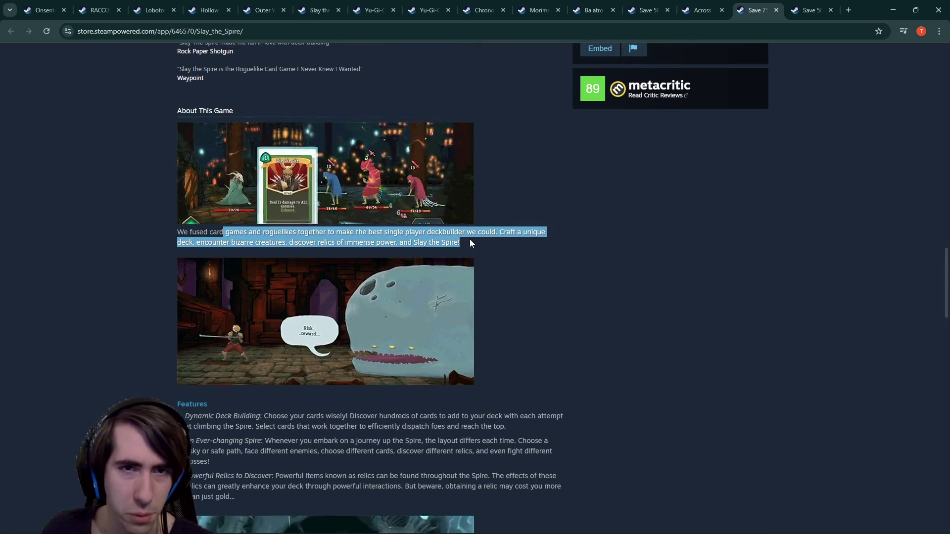
scroll(354, 335, down, 5)
scroll(236, 335, up, 3)
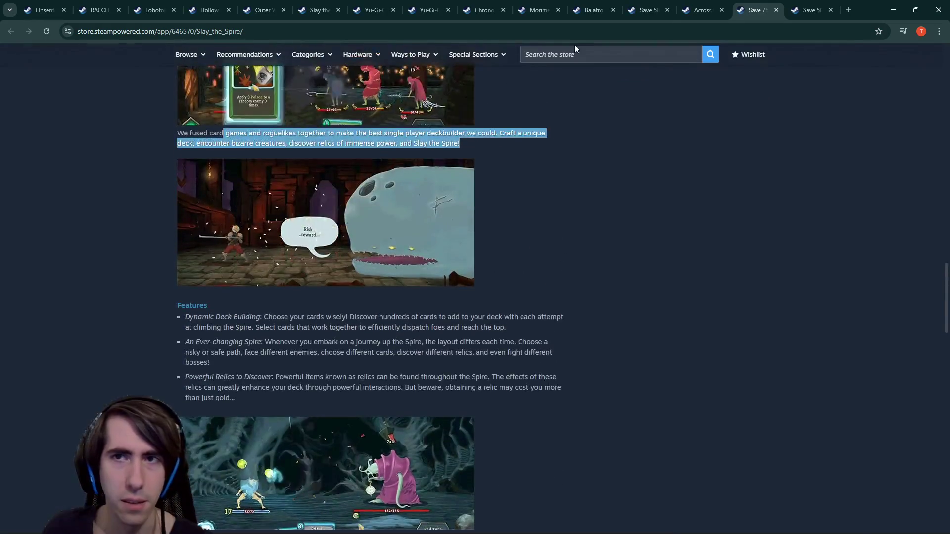
key(ctrl+shift+Tab)
scroll(367, 351, down, 5)
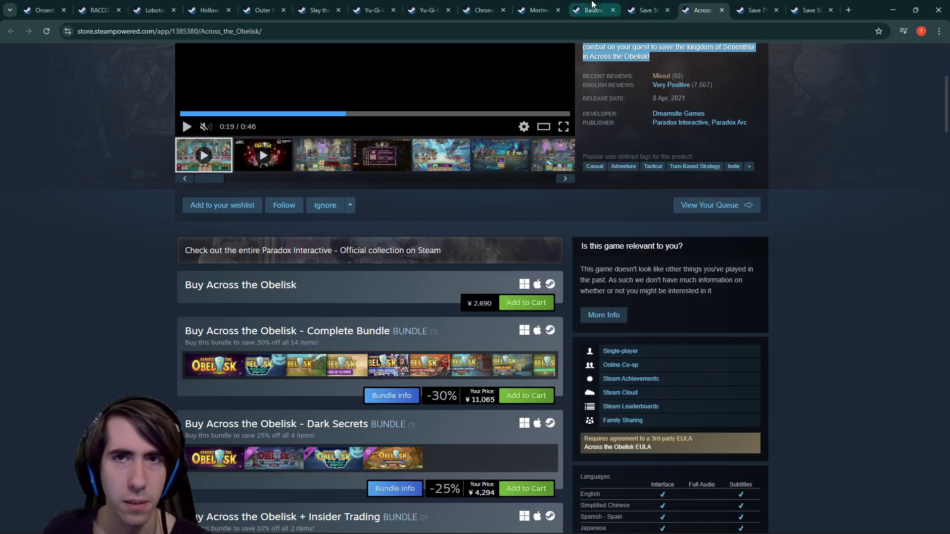
- Go from the Chrono Ark store page over to the Morimens store page
click(646, 10)
click(482, 10)
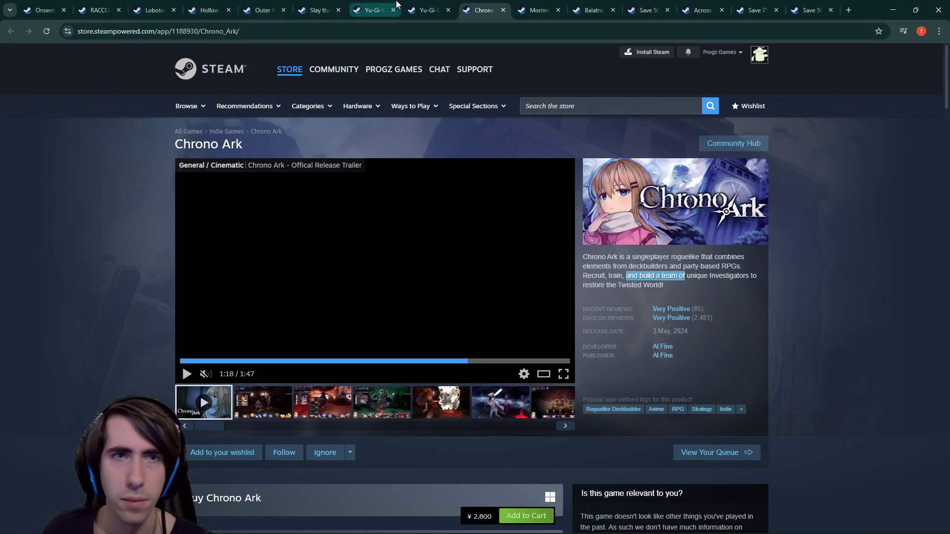
click(546, 5)
scroll(392, 287, down, 4)
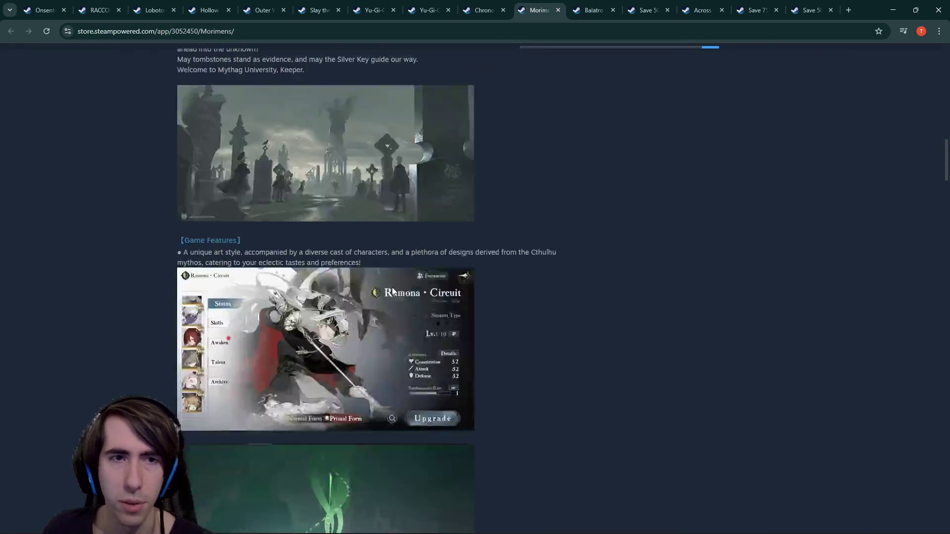
scroll(392, 287, up, 7)
scroll(388, 287, up, 2)
- Highlight the Morimens description opening, the word 'roguelite', and part of the Worldview passage
mouse_move(230, 178)
mouse_down()
mouse_move(316, 199)
mouse_move(260, 182)
mouse_move(304, 198)
mouse_up()
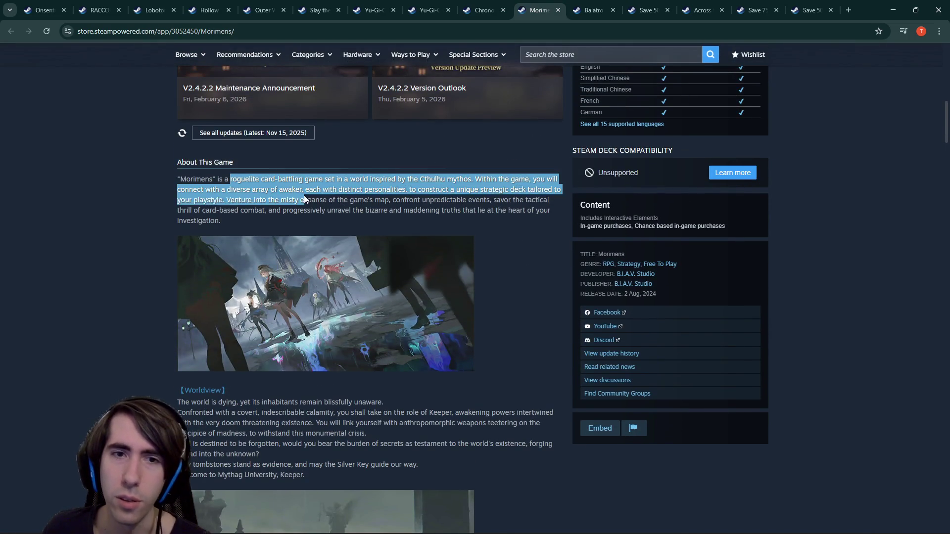
double_click(243, 178)
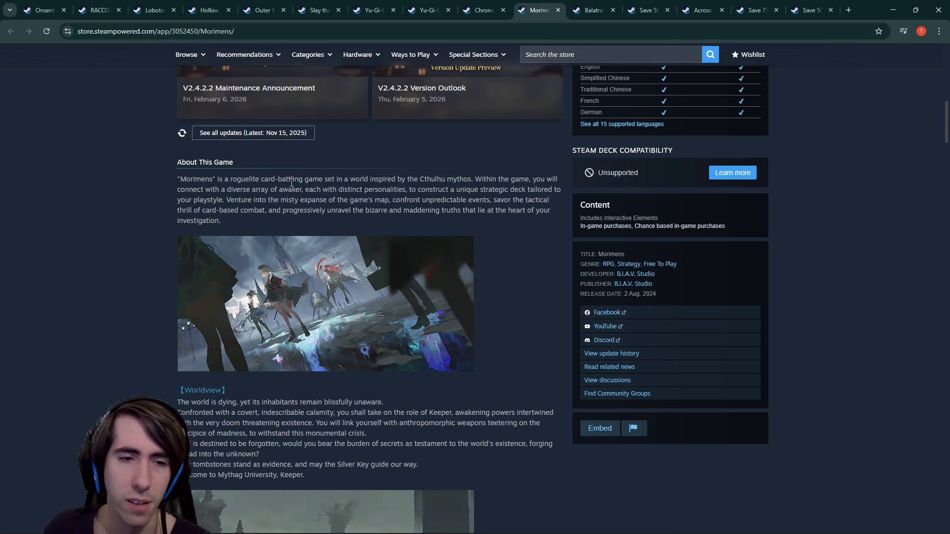
scroll(292, 183, down, 3)
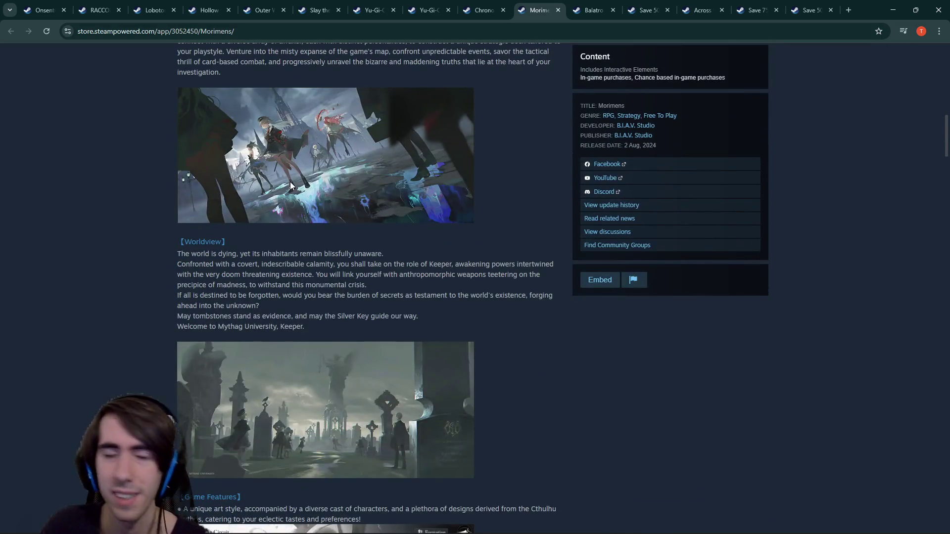
scroll(244, 213, down, 1)
drag(239, 214, 262, 263)
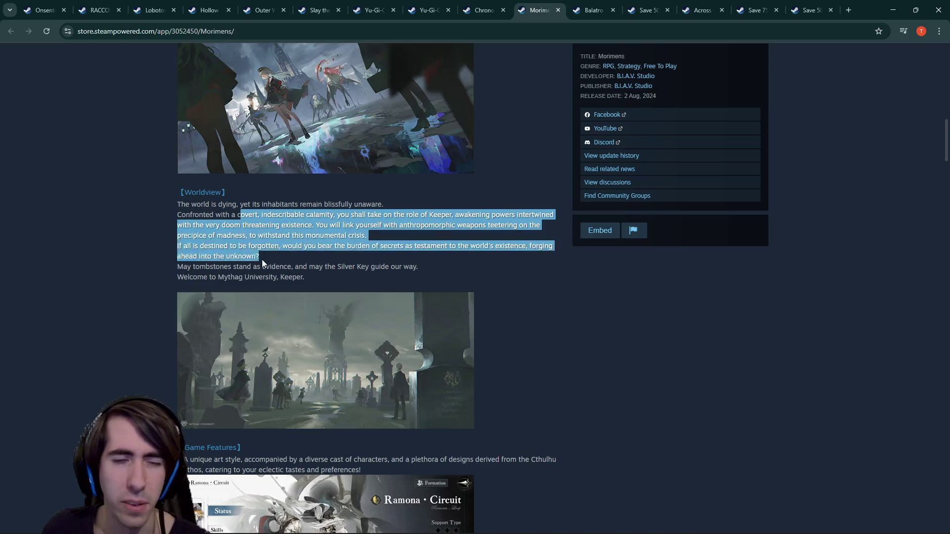
click(265, 259)
mouse_move(282, 215)
mouse_down()
mouse_move(239, 266)
mouse_move(298, 261)
mouse_up()
- Read further down and highlight the start of the Four fundamental realms paragraph
scroll(240, 266, down, 4)
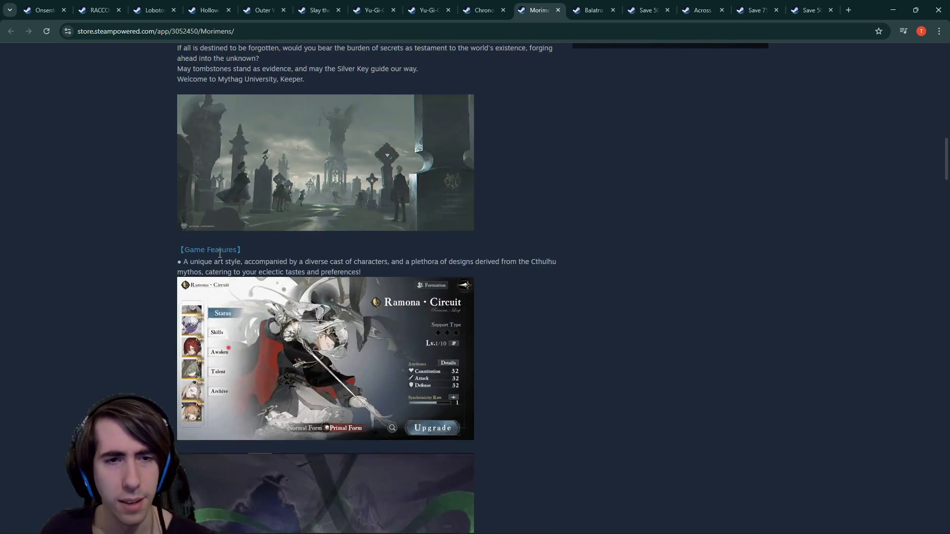
scroll(253, 257, down, 3)
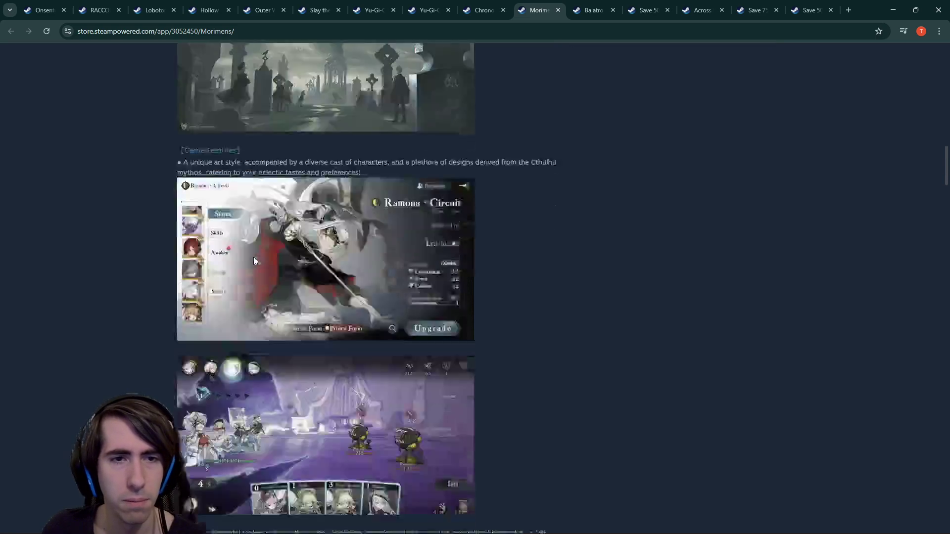
scroll(242, 263, down, 2)
scroll(241, 262, down, 2)
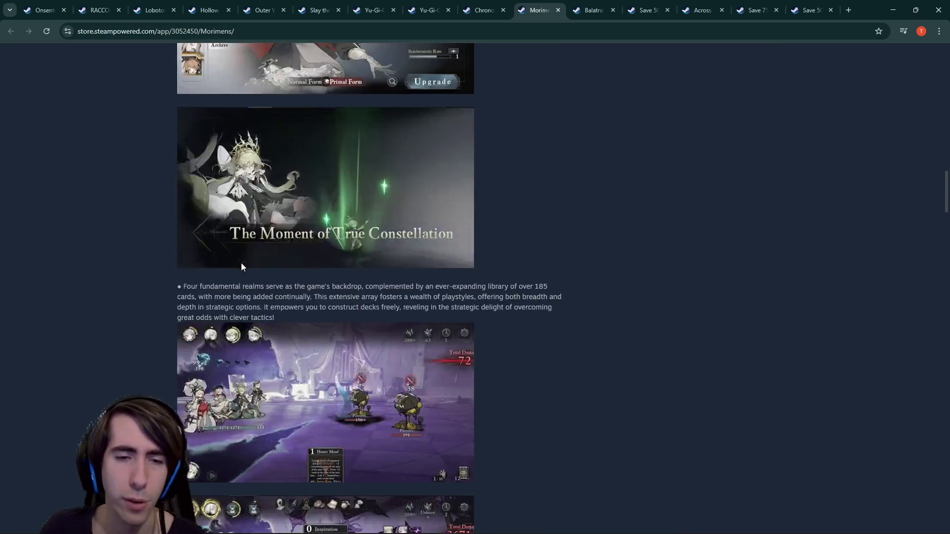
drag(197, 284, 322, 297)
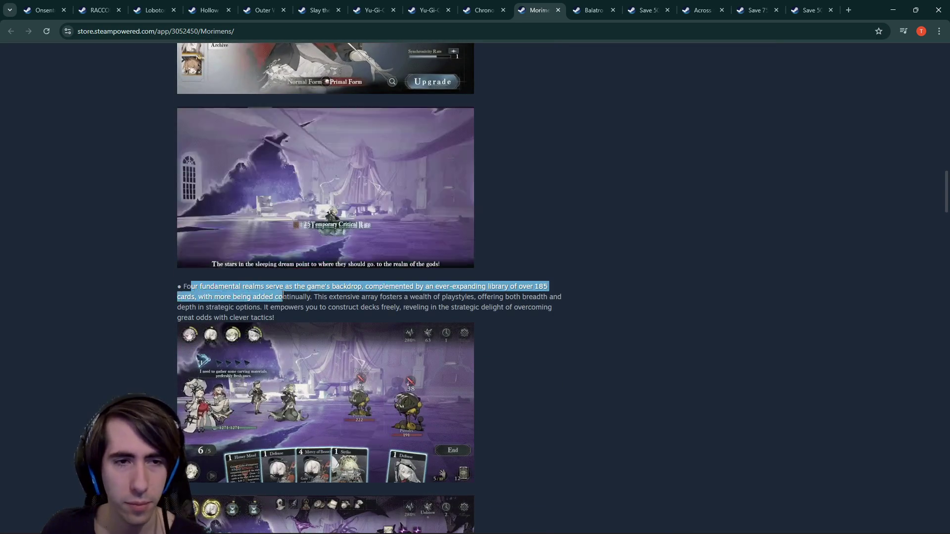
click(281, 296)
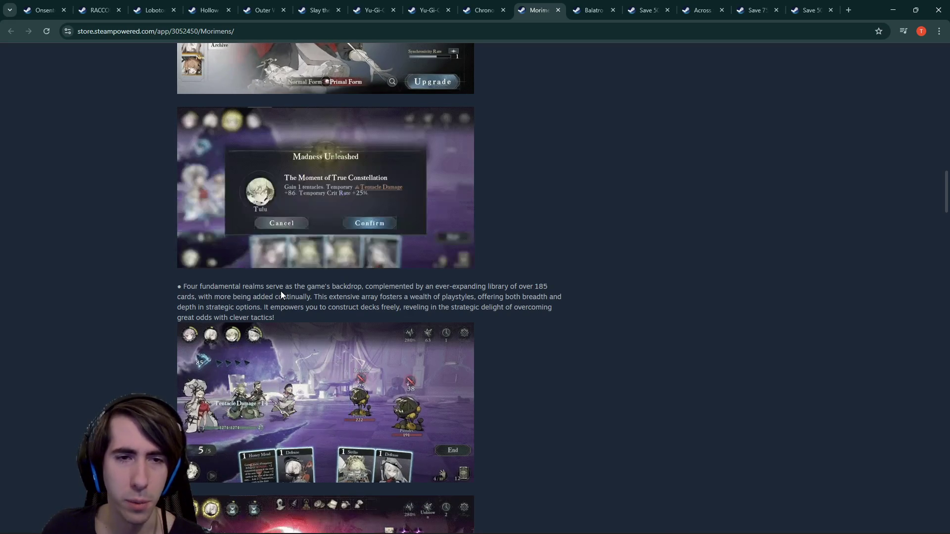
- Read the rest of About This Game down to the developer message
scroll(281, 292, down, 9)
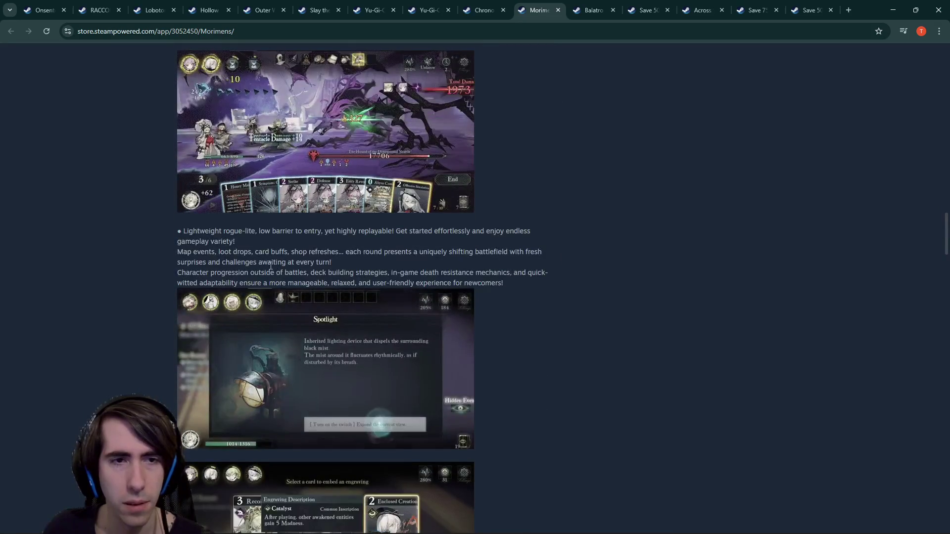
scroll(271, 265, down, 9)
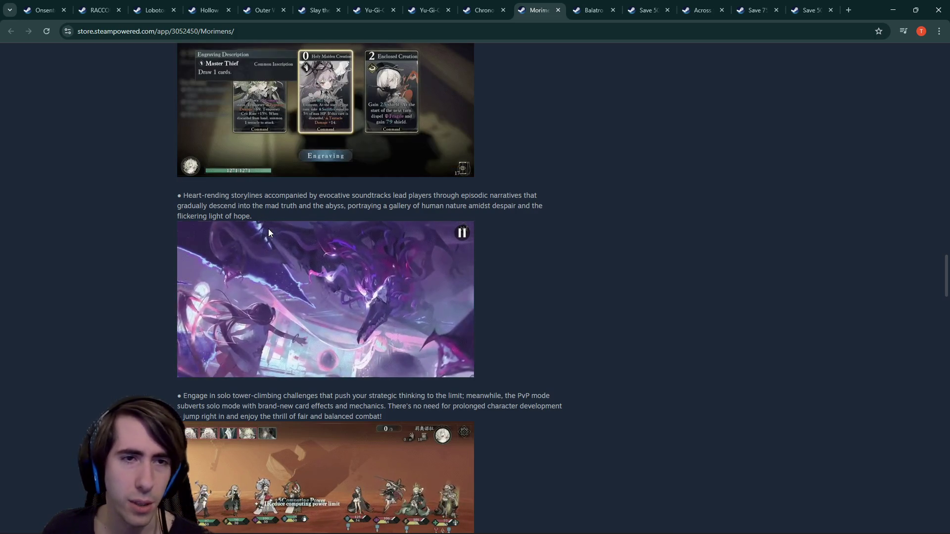
scroll(269, 230, down, 3)
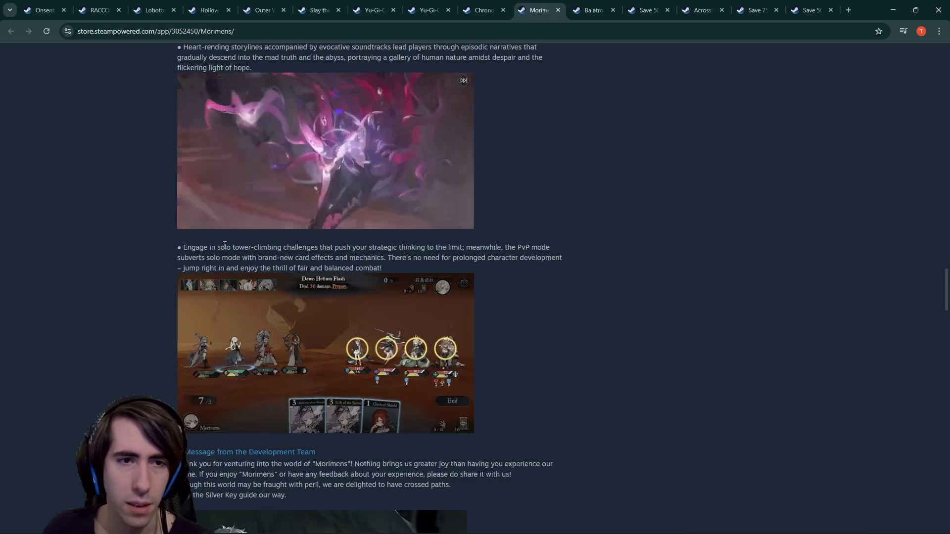
scroll(223, 246, down, 3)
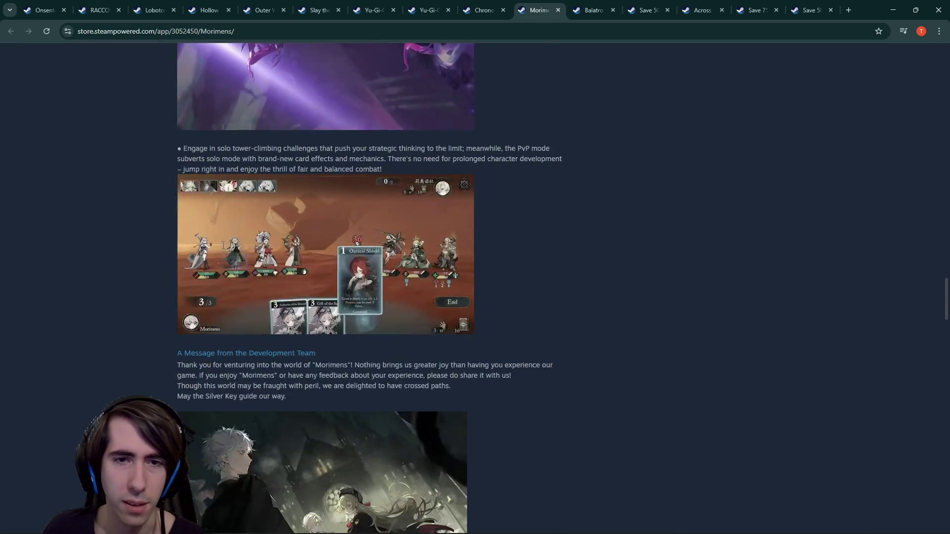
scroll(222, 246, down, 1)
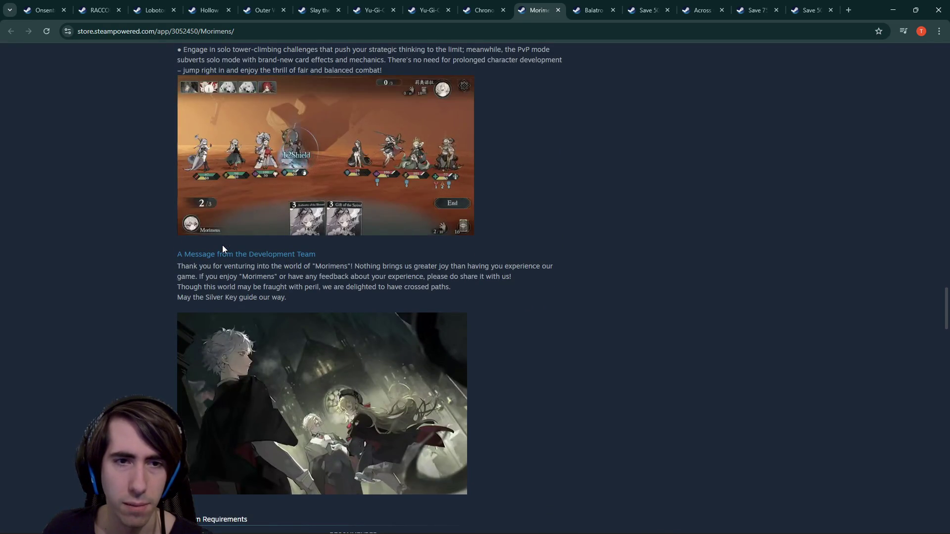
scroll(222, 246, up, 7)
scroll(222, 245, up, 10)
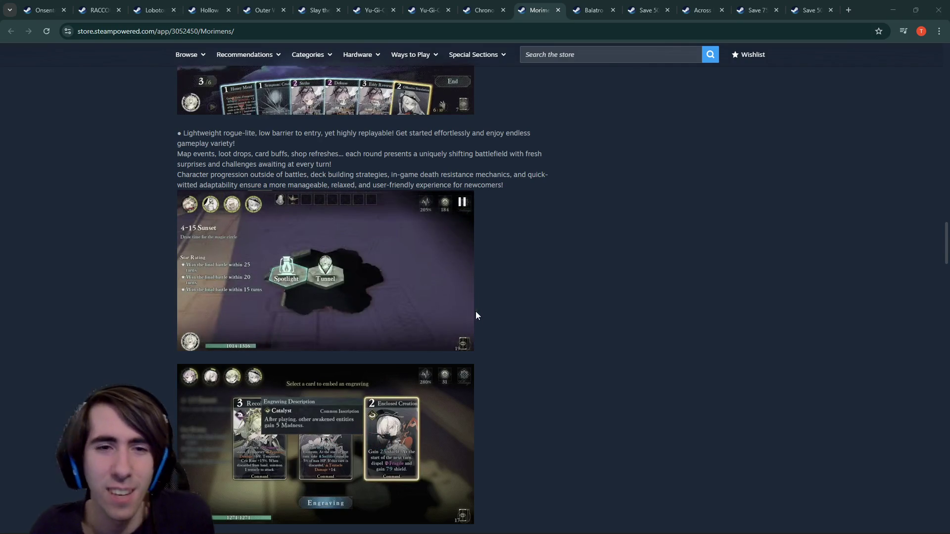
scroll(474, 315, up, 2)
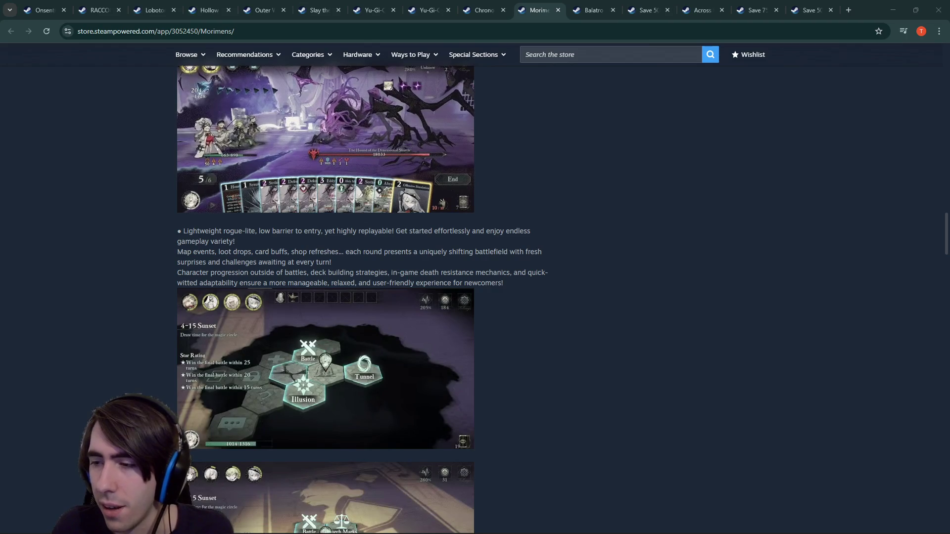
- Show Onsento's Publish tab with its unpublished-changes notice and publishing history in Steamworks
key(alt+Tab)
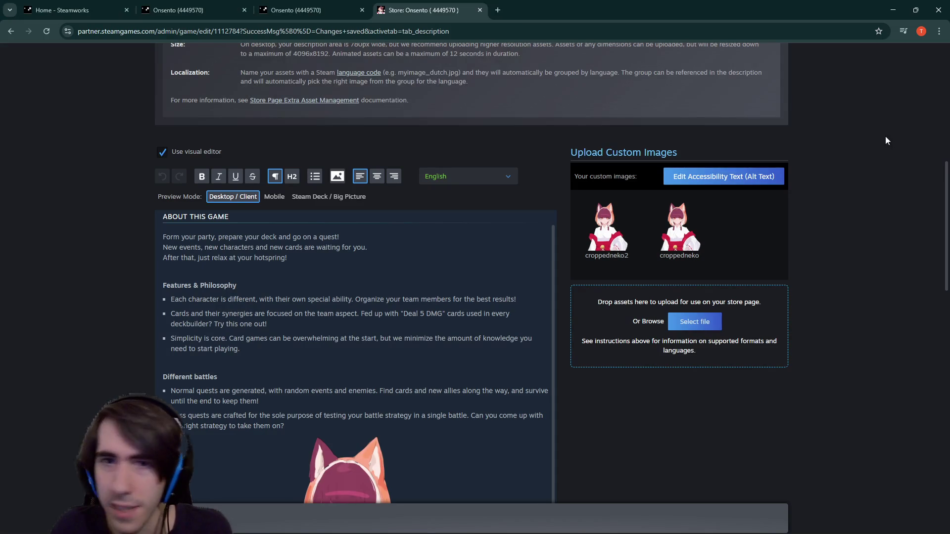
scroll(328, 419, down, 2)
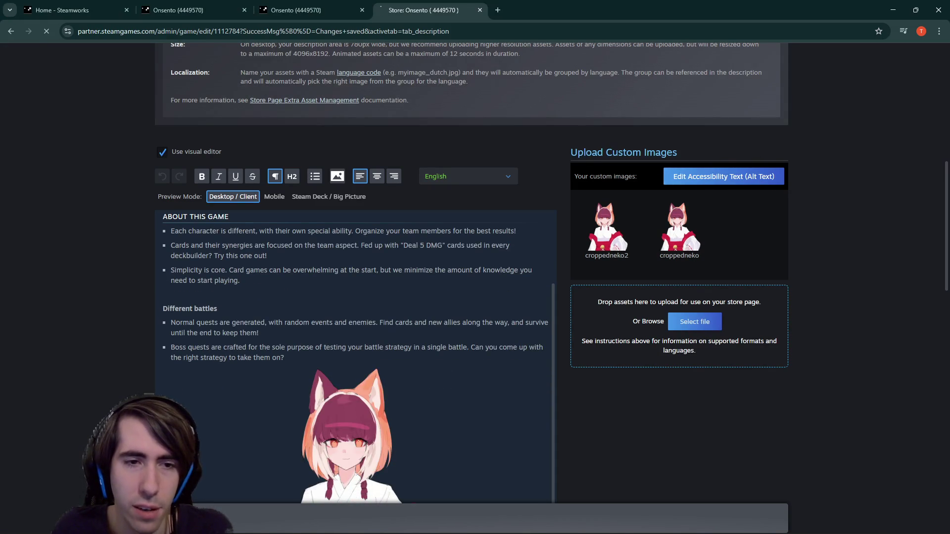
scroll(270, 399, up, 2)
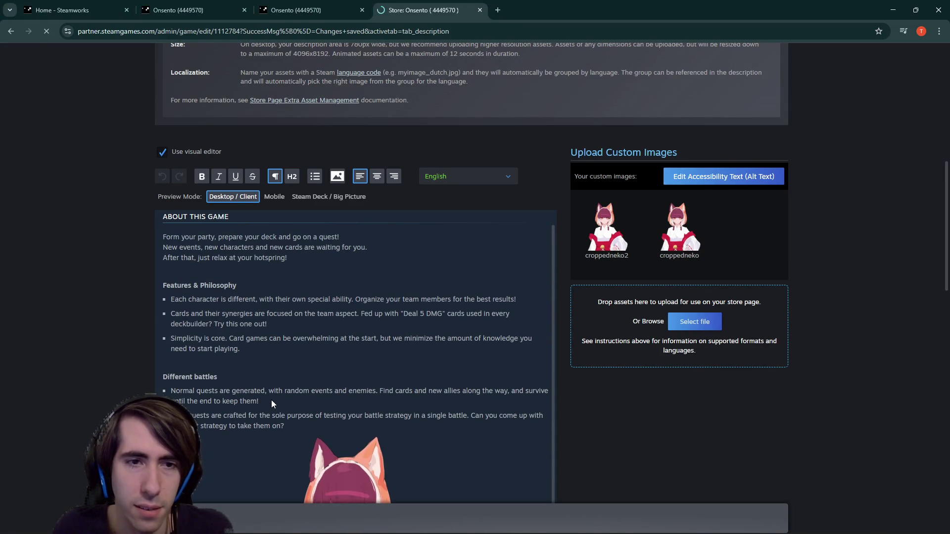
scroll(590, 206, up, 2)
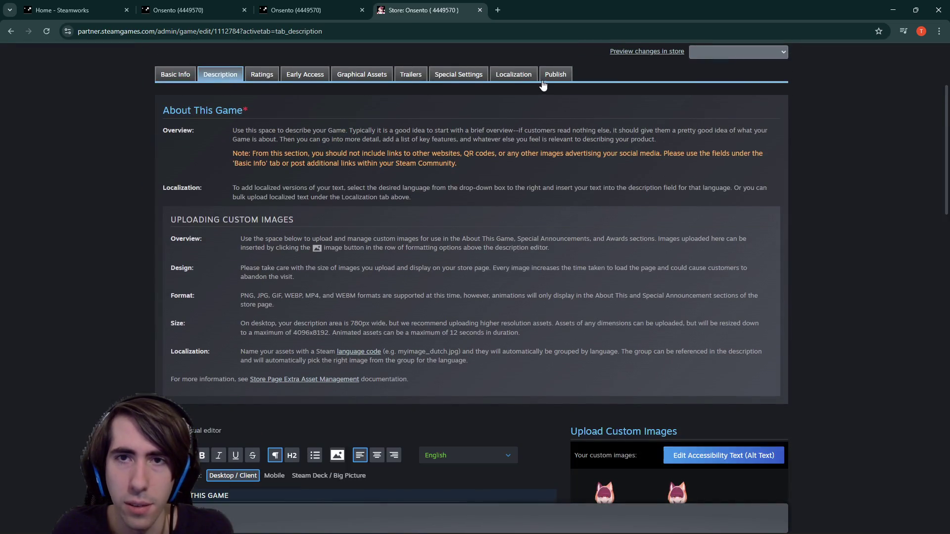
click(542, 83)
- Move the Steamworks window aside so the Morimens store page shows again
drag(732, 161, 542, 92)
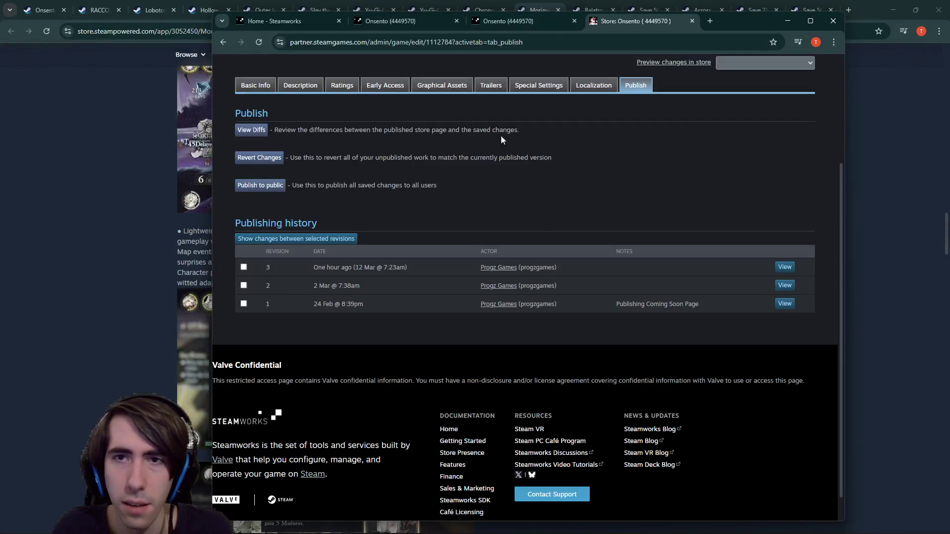
scroll(497, 299, up, 1)
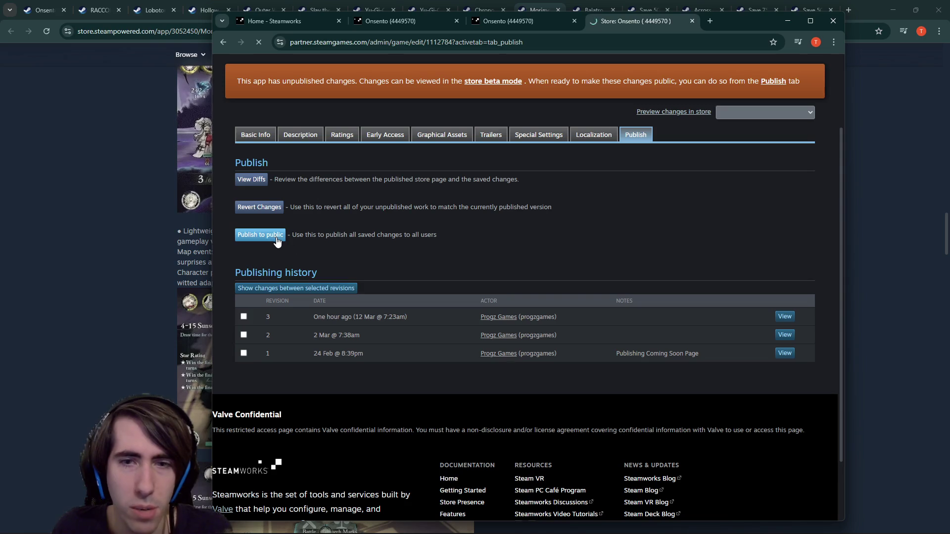
mouse_move(728, 23)
mouse_down()
mouse_move(949, 241)
mouse_move(949, 297)
mouse_up()
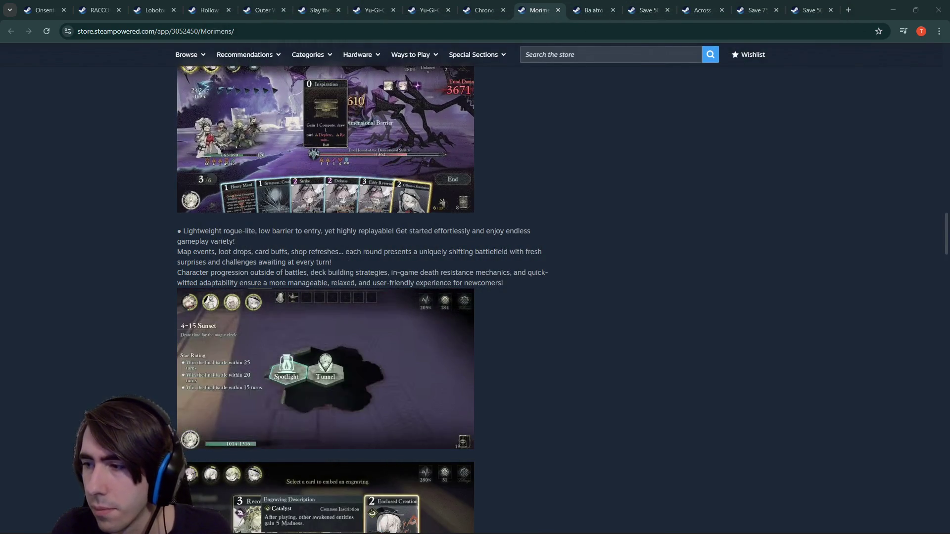